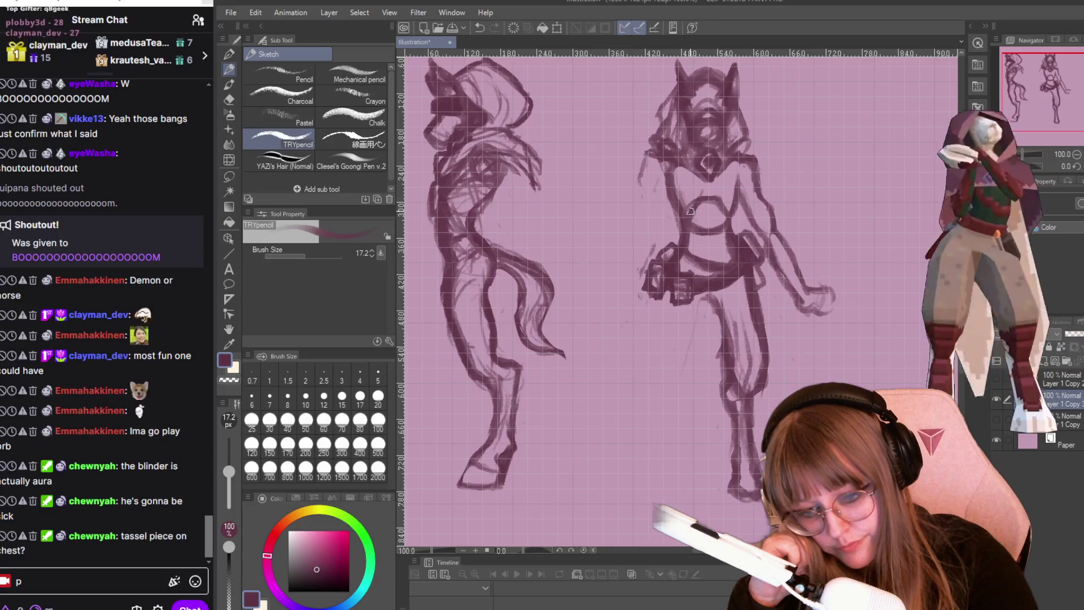
# - Hatch inside the right figure's chest oval, and send 'ADS SIRRY' in the chat box
pyautogui.moveTo(698, 221)
pyautogui.mouseDown()
pyautogui.moveTo(713, 203)
pyautogui.moveTo(716, 229)
pyautogui.mouseUp()
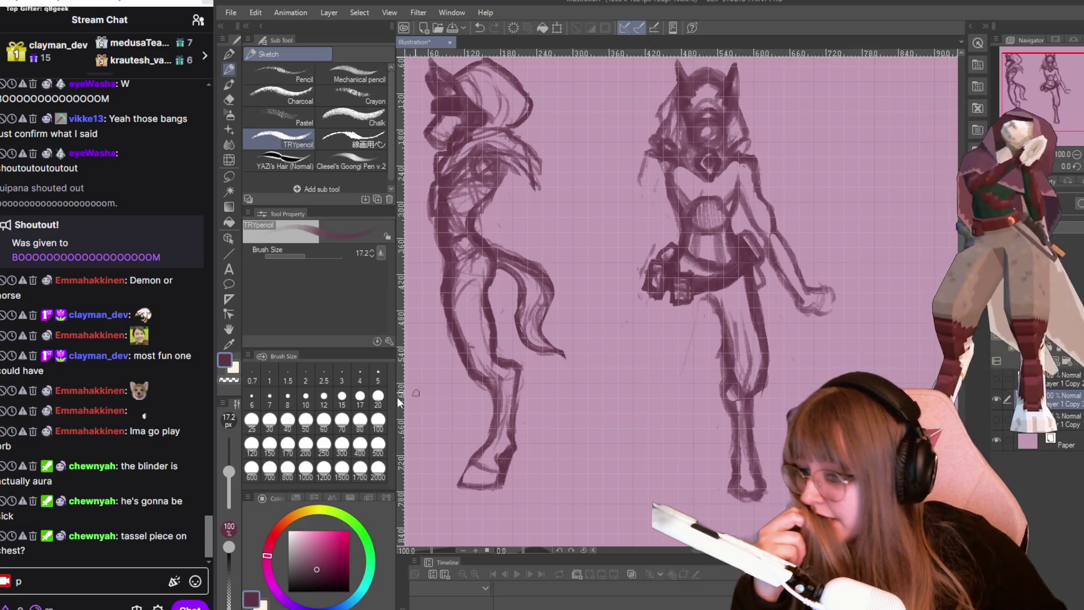
pyautogui.click(69, 578)
pyautogui.press('BackSpace')
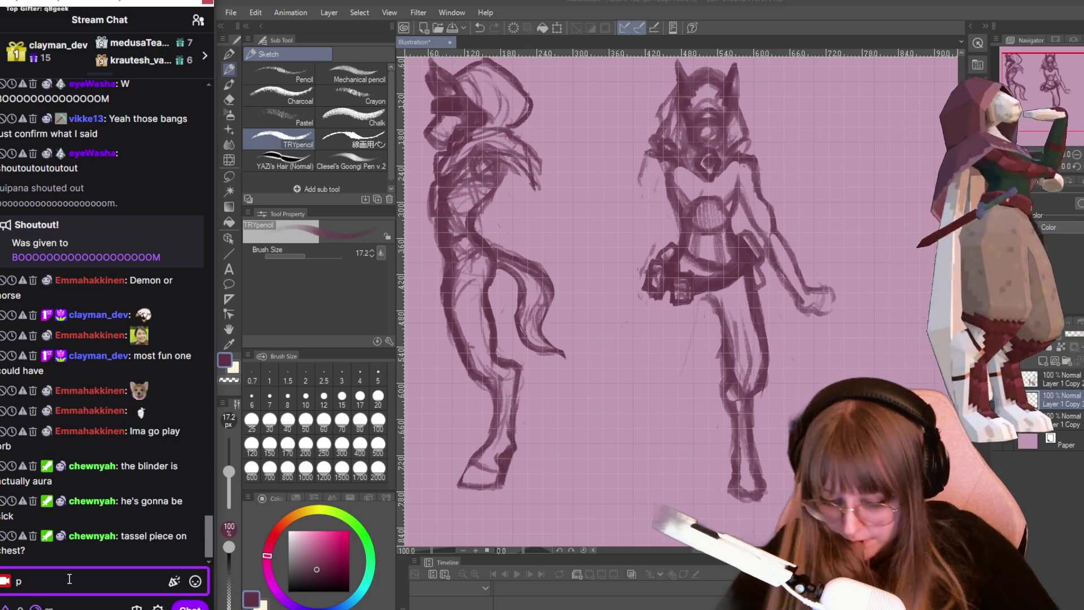
pyautogui.write('ADS SIRRY')
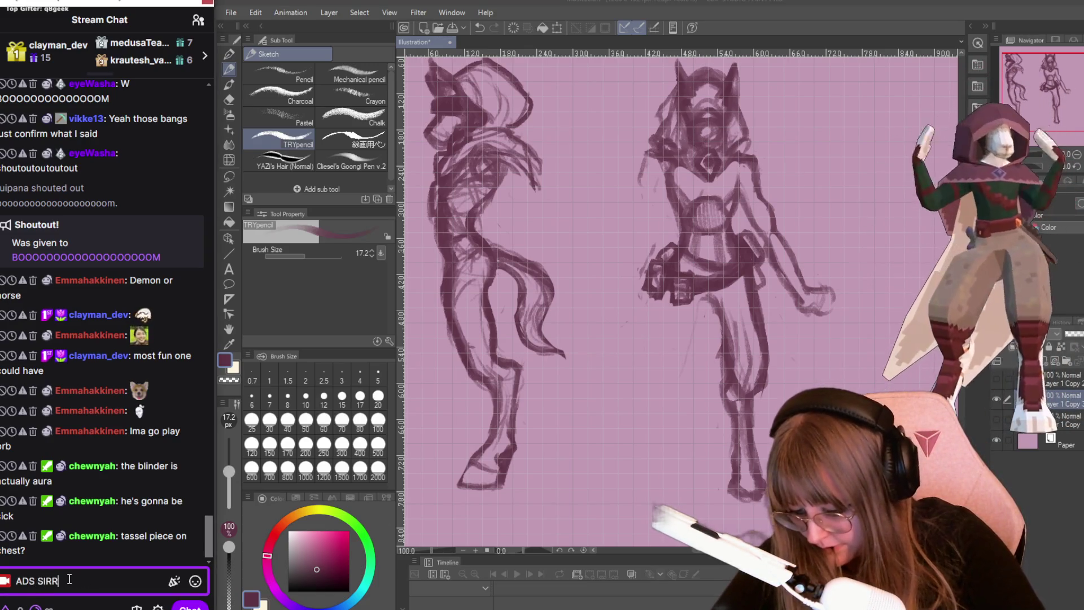
pyautogui.press('Return')
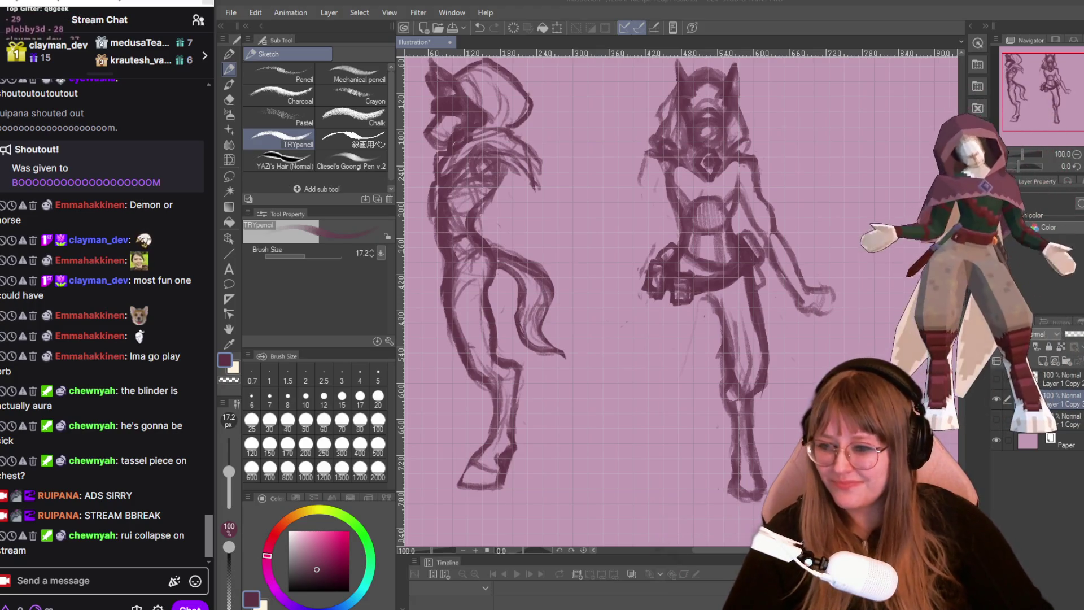
pyautogui.scroll(3, 101, 282)
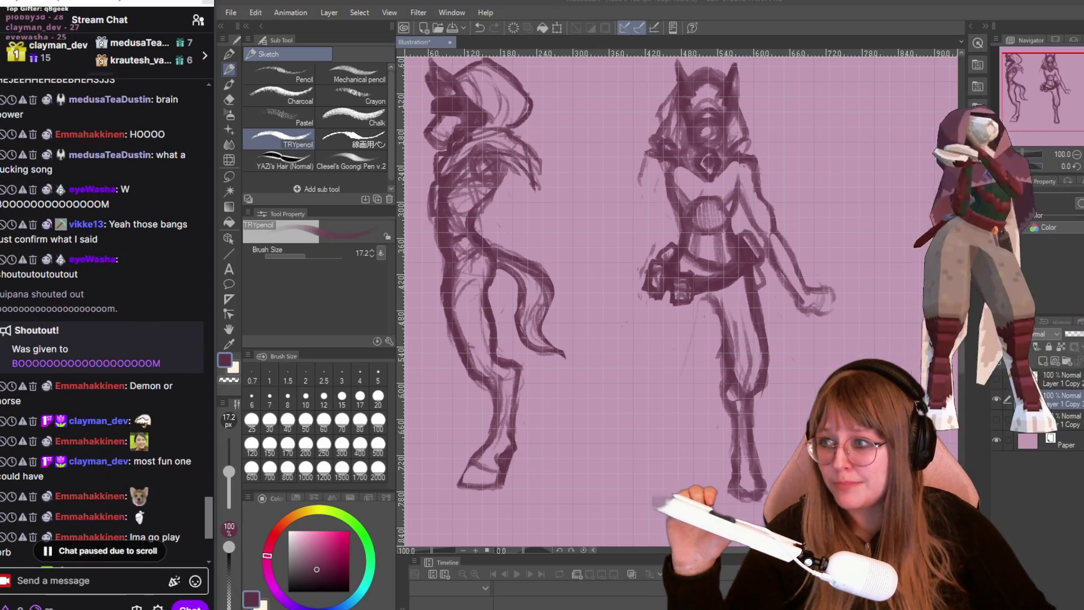
pyautogui.scroll(-5, 66, 400)
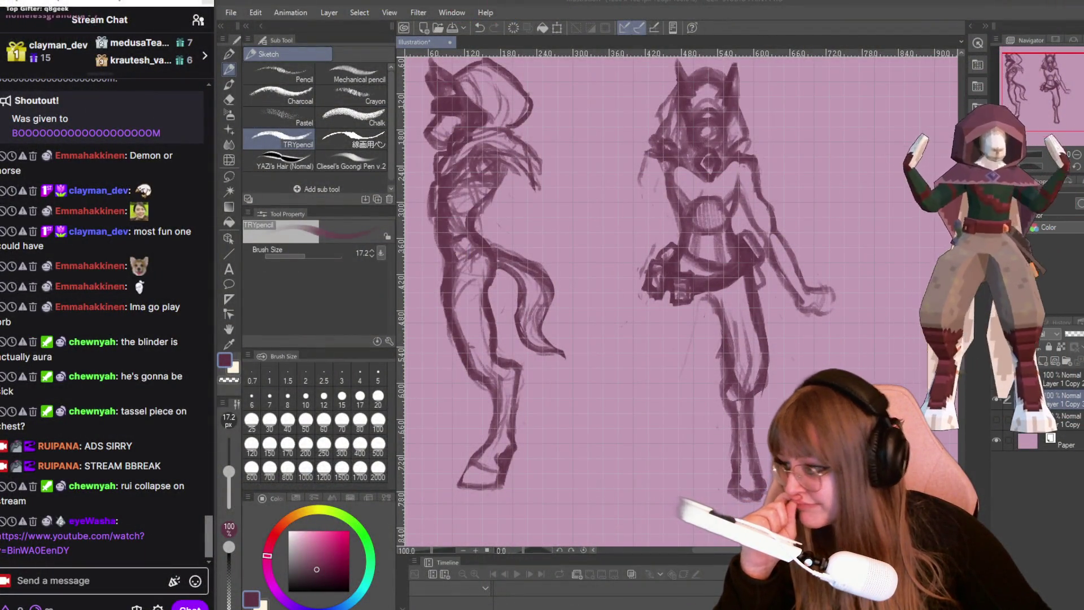
pyautogui.press('super+d')
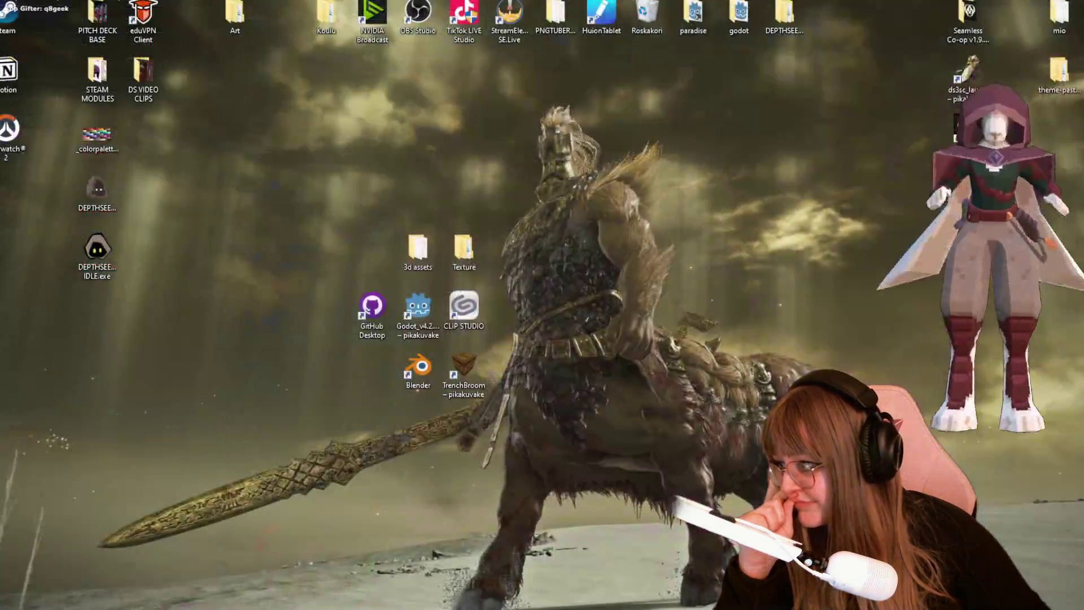
pyautogui.press('super+d')
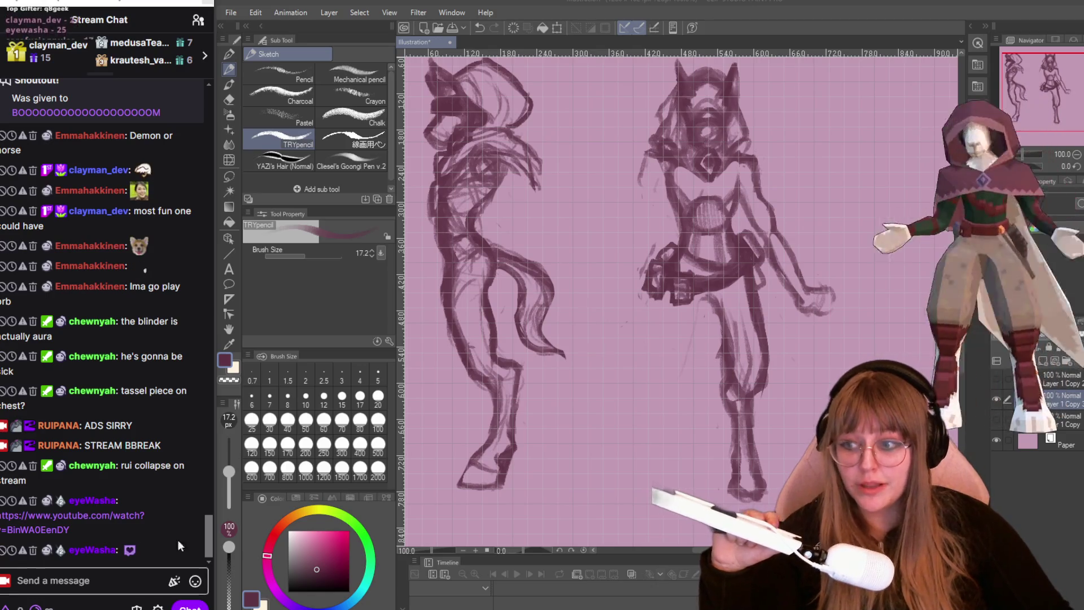
pyautogui.scroll(-1, 844, 268)
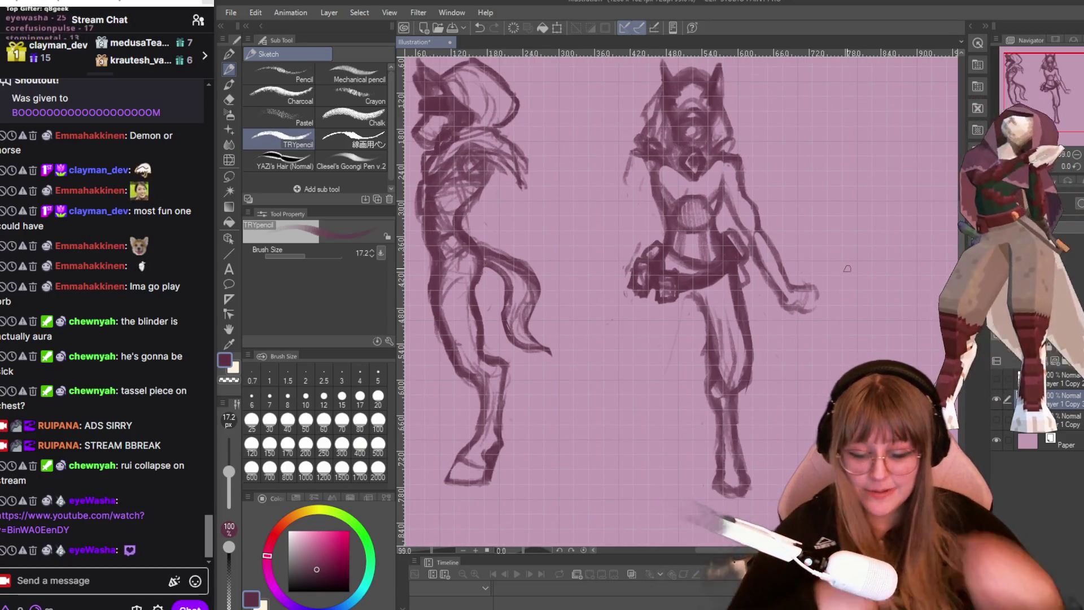
# - Switch from the TRYpencil to the Snap eraser sub tool
pyautogui.scroll(1, 723, 158)
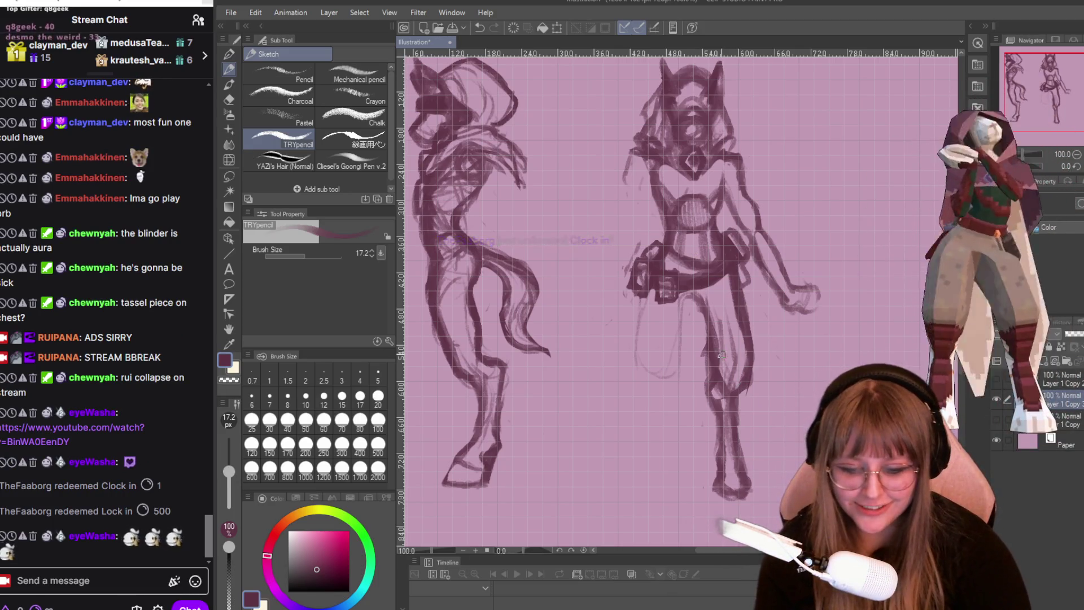
pyautogui.press('e')
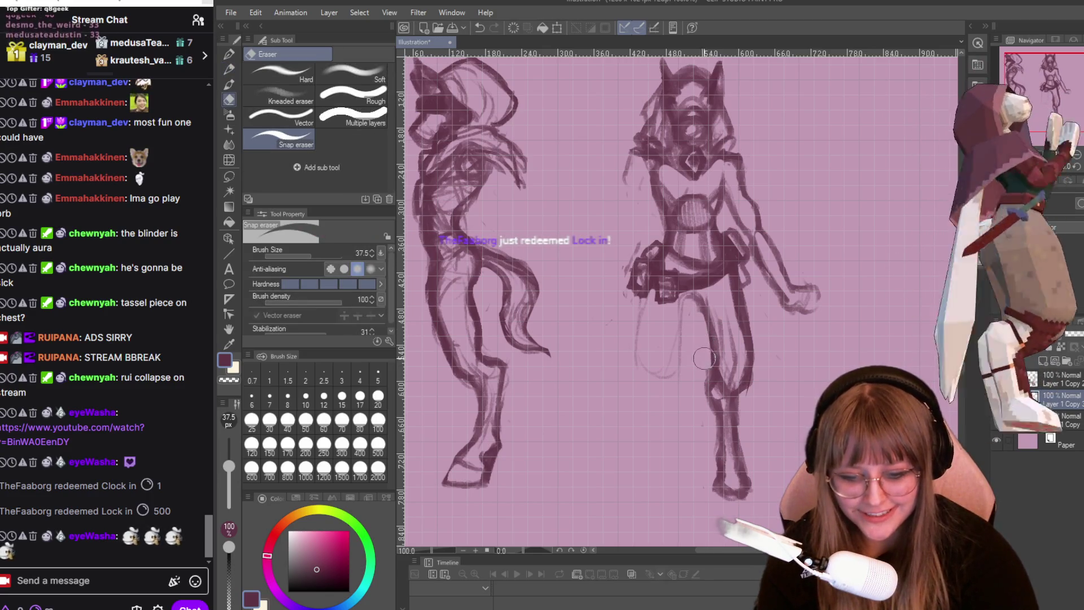
# - Erase faint lines down the right figure's leg, then return to the TRYpencil
pyautogui.moveTo(714, 306); pyautogui.dragTo(726, 406)
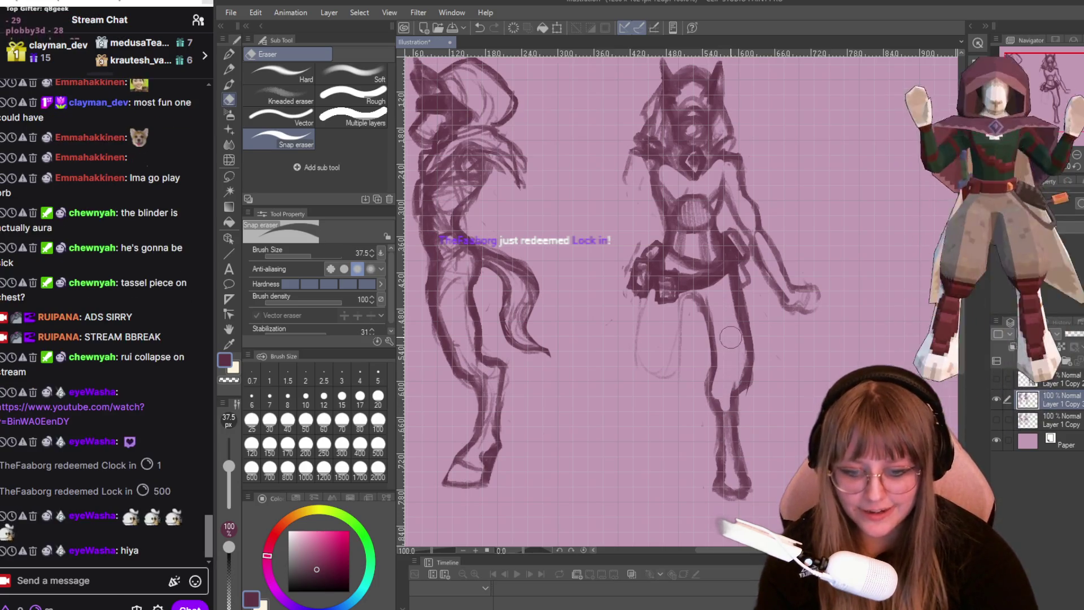
pyautogui.moveTo(722, 324)
pyautogui.mouseDown()
pyautogui.moveTo(736, 381)
pyautogui.moveTo(724, 436)
pyautogui.mouseUp()
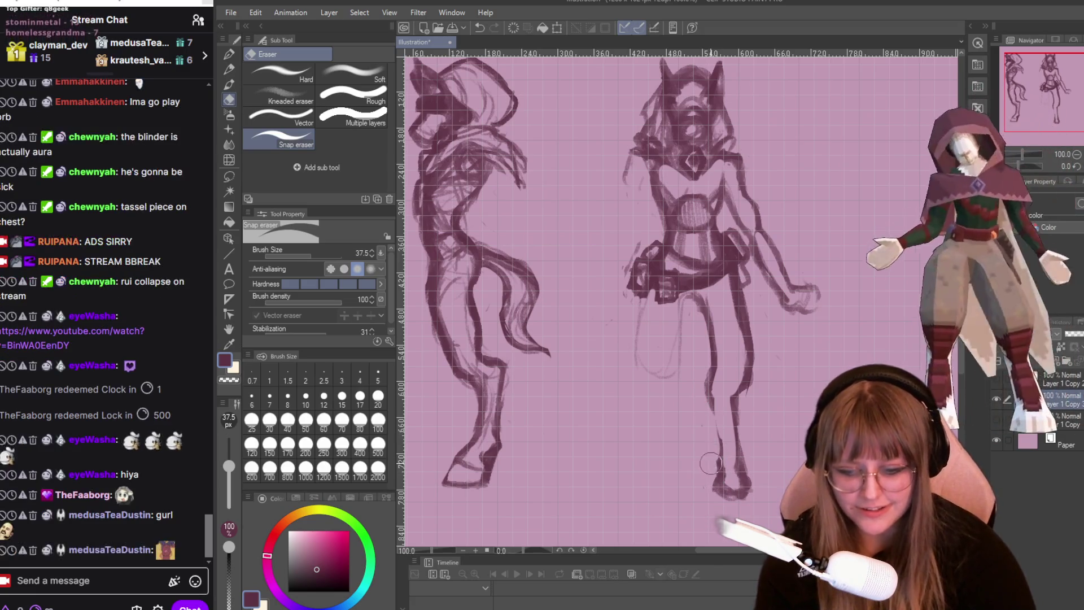
pyautogui.press('p')
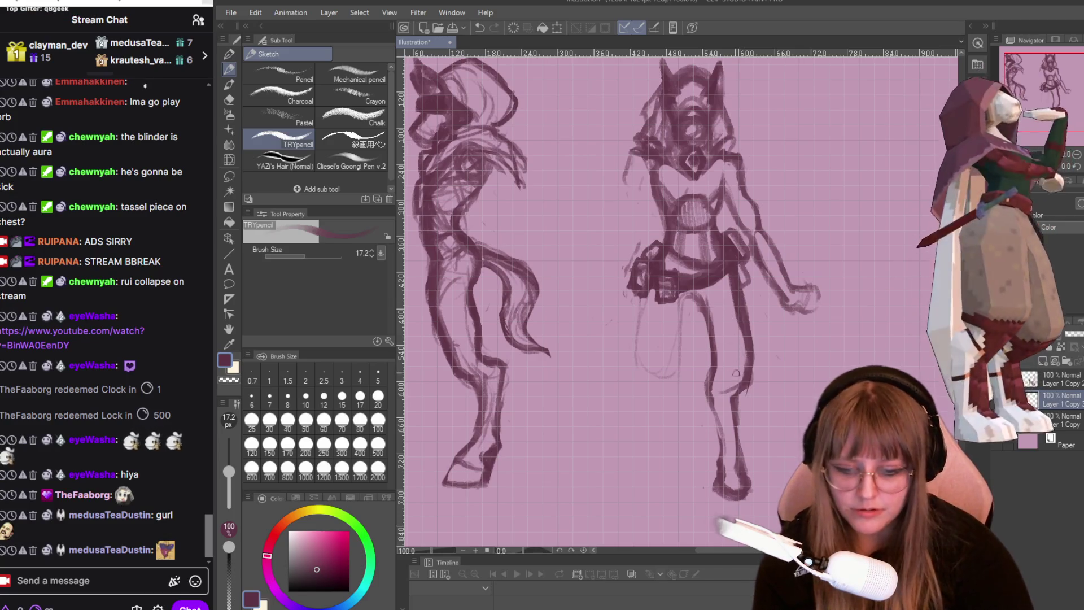
# - Sketch firmer strokes up the right figure's thigh and down its lower leg
pyautogui.moveTo(738, 385); pyautogui.dragTo(729, 346)
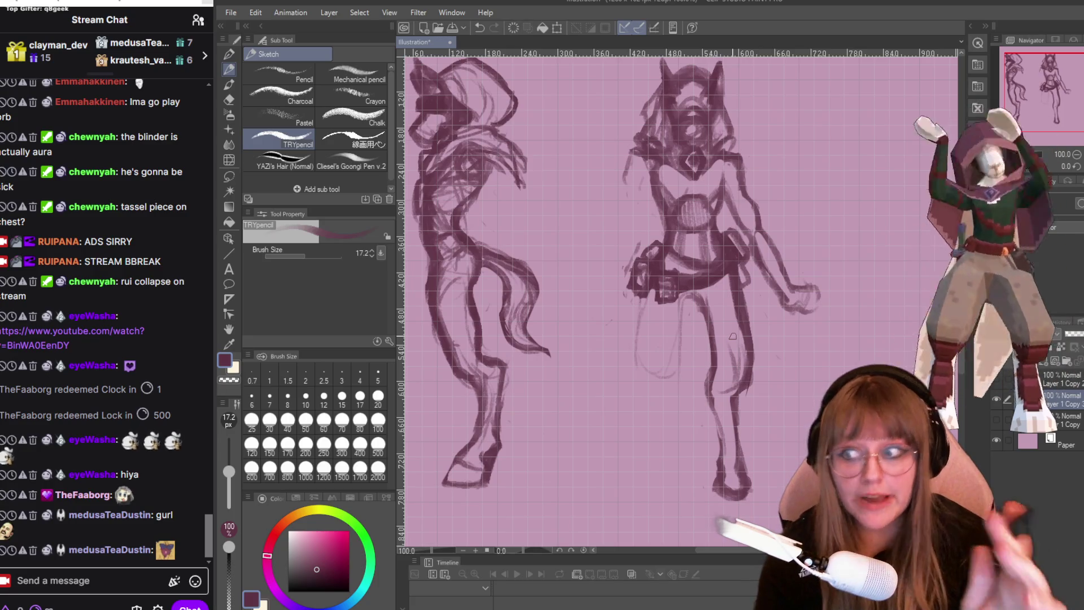
pyautogui.moveTo(731, 387); pyautogui.dragTo(728, 356)
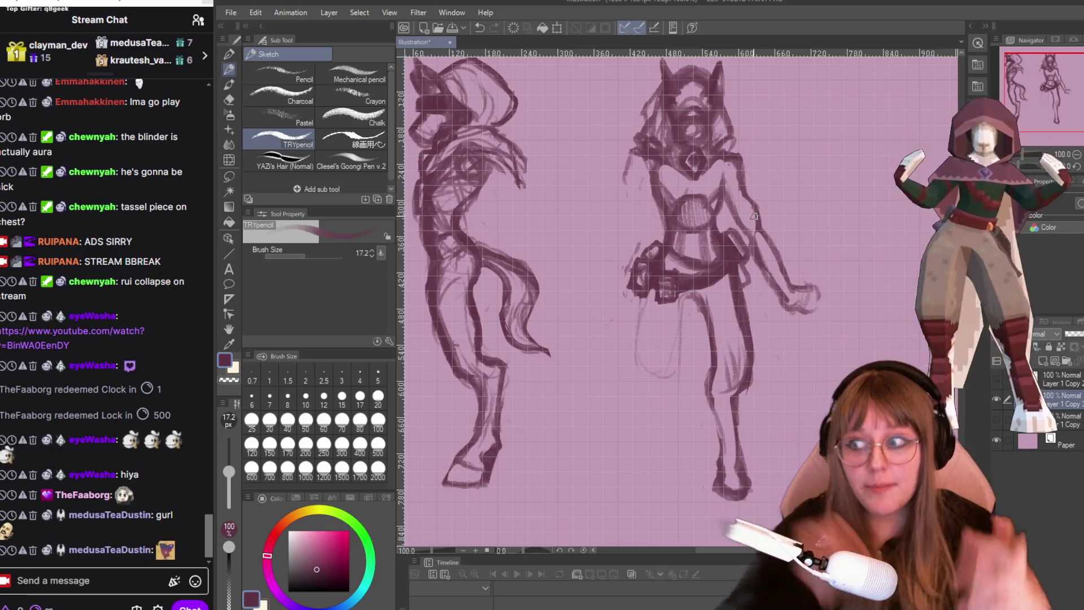
pyautogui.moveTo(729, 385); pyautogui.dragTo(724, 342)
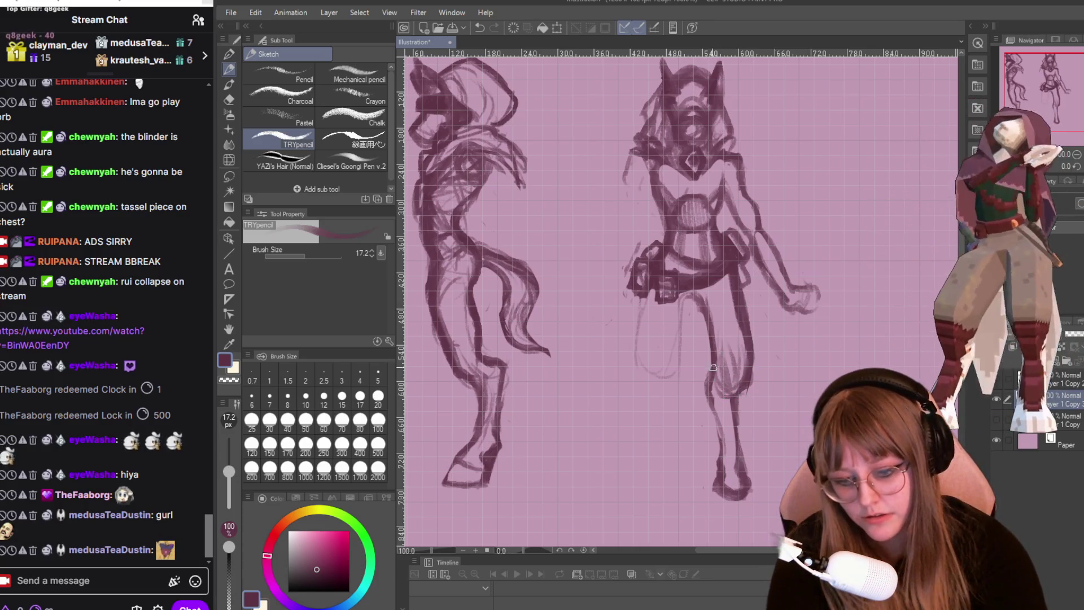
pyautogui.moveTo(715, 417); pyautogui.dragTo(721, 441)
pyautogui.moveTo(734, 398); pyautogui.dragTo(730, 502)
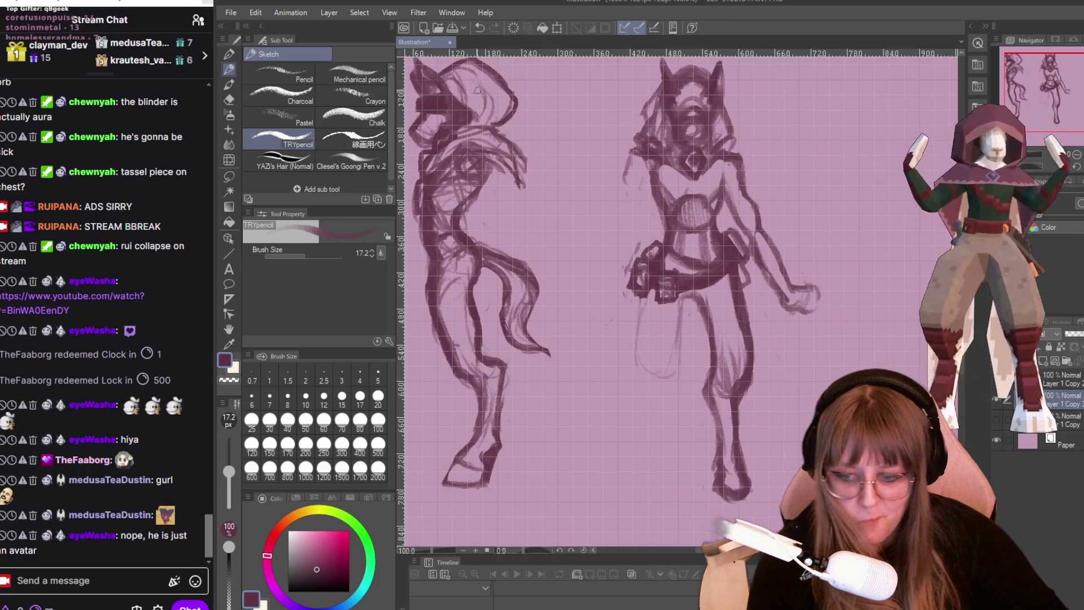
# - Erase and lighten the rough thigh and leg strokes with the Snap eraser
pyautogui.scroll(-2, 721, 250)
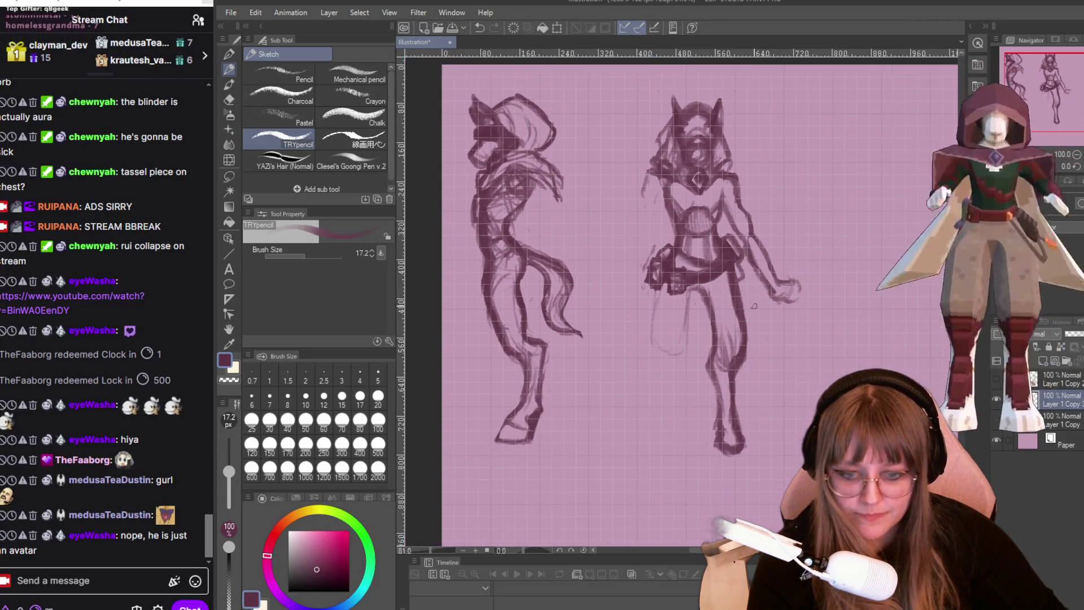
pyautogui.scroll(2, 754, 306)
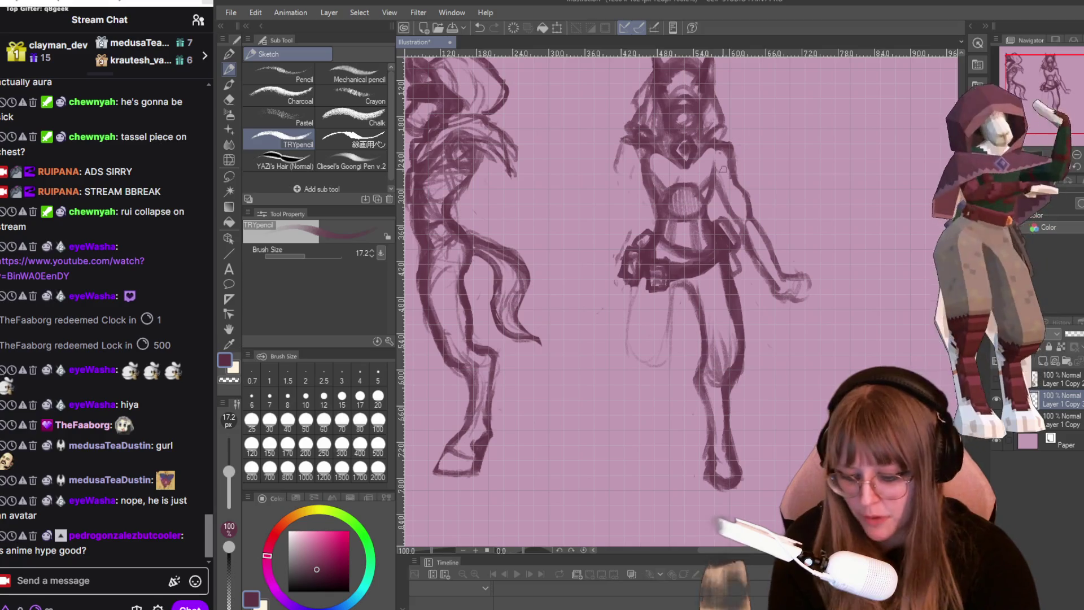
pyautogui.press('e')
pyautogui.moveTo(725, 269)
pyautogui.mouseDown()
pyautogui.moveTo(734, 316)
pyautogui.moveTo(725, 282)
pyautogui.mouseUp()
pyautogui.moveTo(734, 328)
pyautogui.mouseDown()
pyautogui.moveTo(728, 372)
pyautogui.moveTo(717, 355)
pyautogui.moveTo(710, 385)
pyautogui.mouseUp()
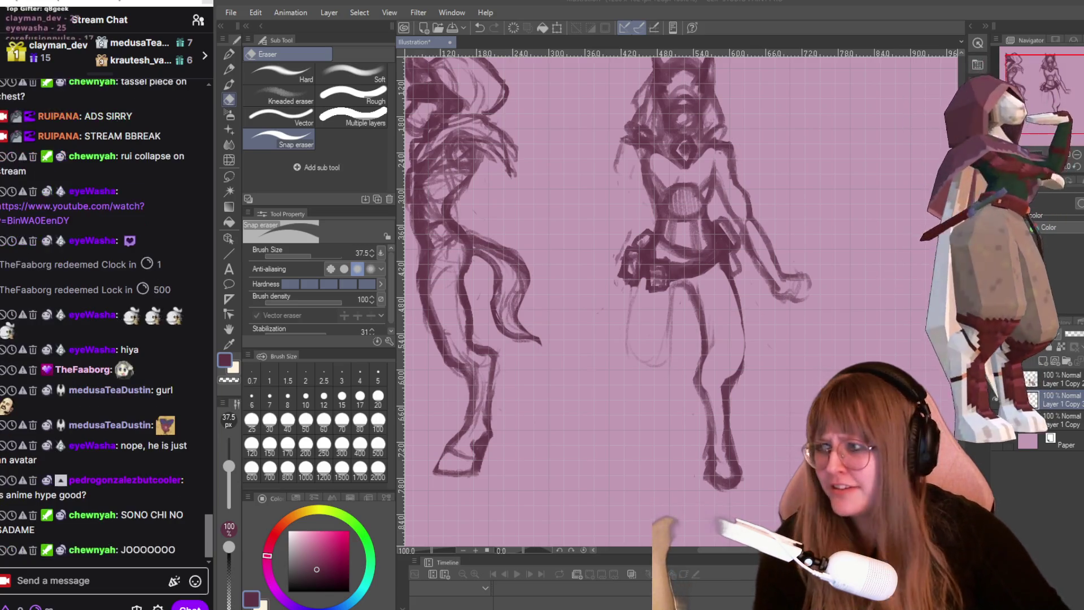
# - Darken the right leg's outer contour with the TRYpencil sketch brush
pyautogui.moveTo(144, 486)
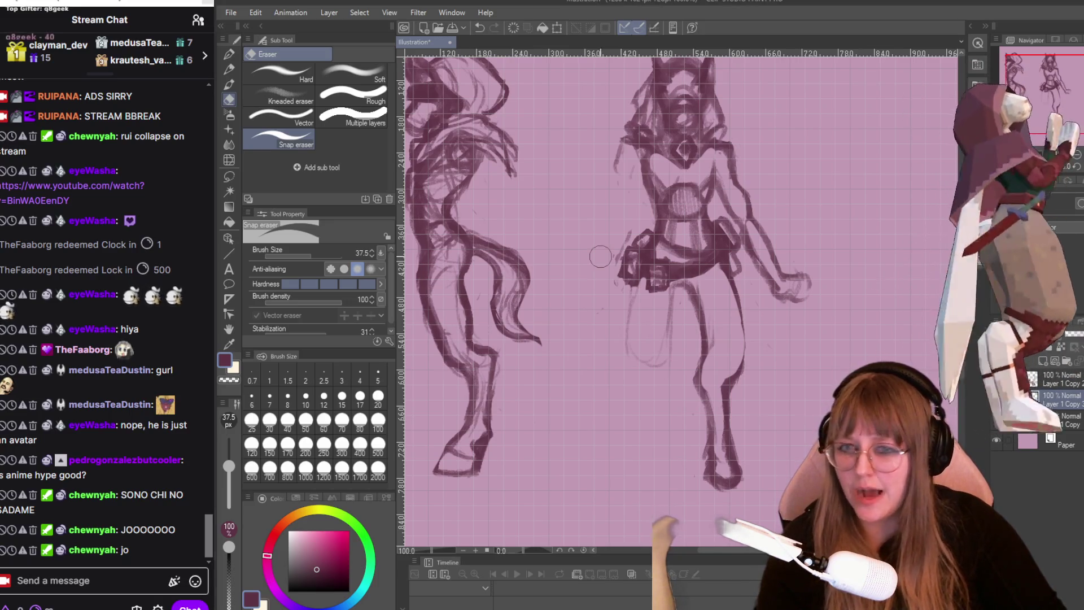
pyautogui.scroll(-1, 600, 254)
pyautogui.press('p')
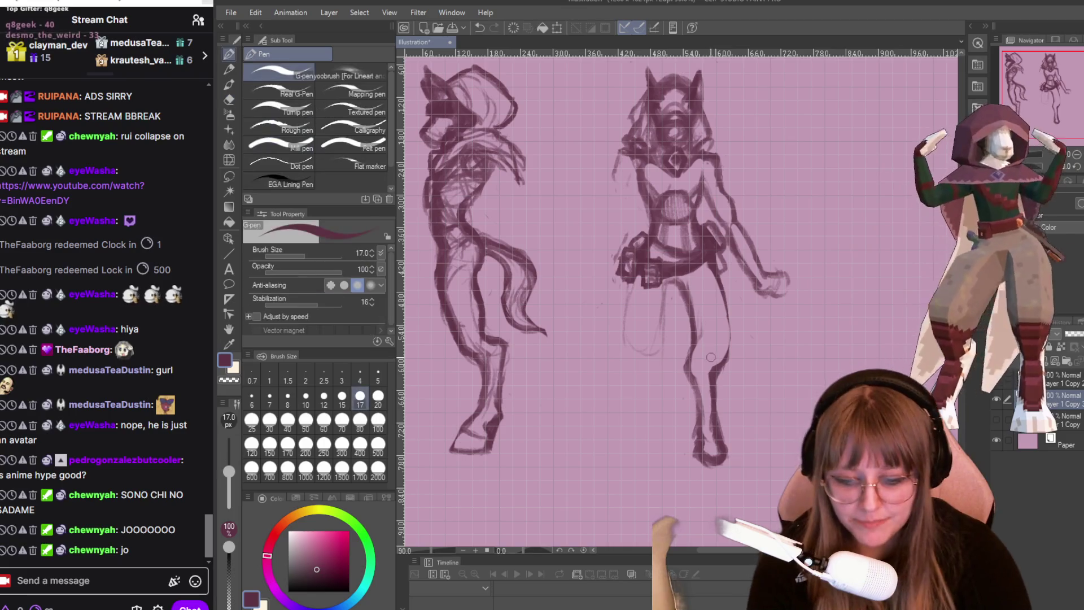
pyautogui.moveTo(728, 314); pyautogui.dragTo(722, 354)
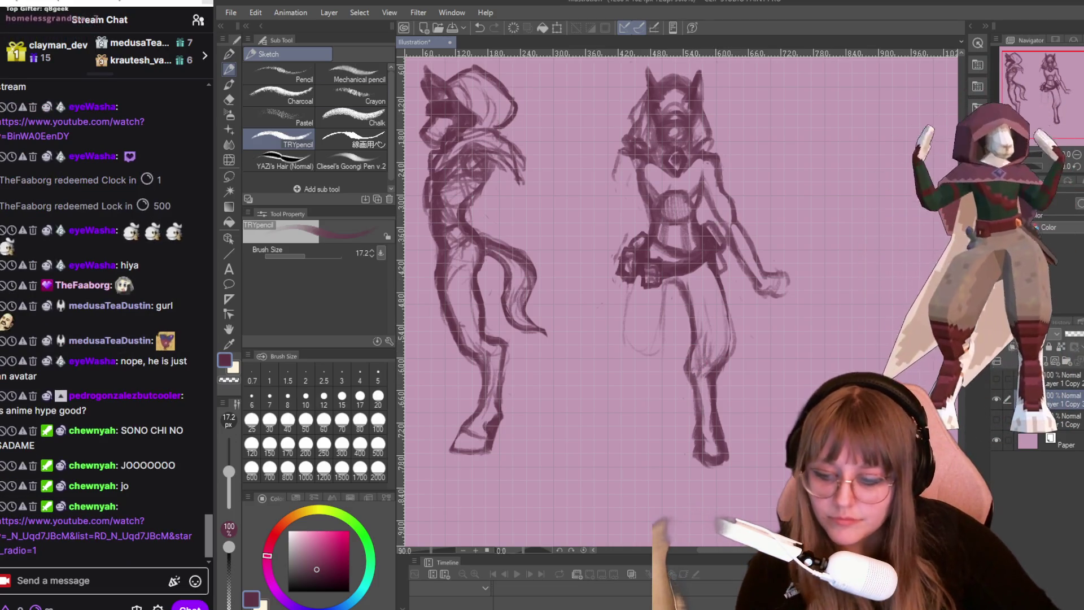
pyautogui.tripleClick(34, 543)
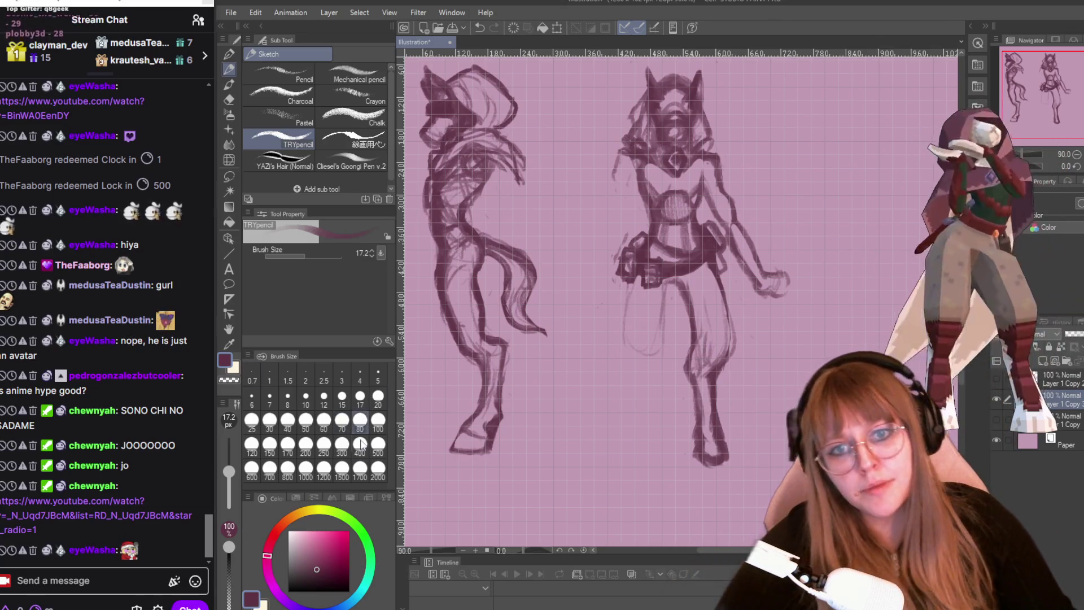
pyautogui.scroll(1, 872, 304)
pyautogui.scroll(-2, 847, 297)
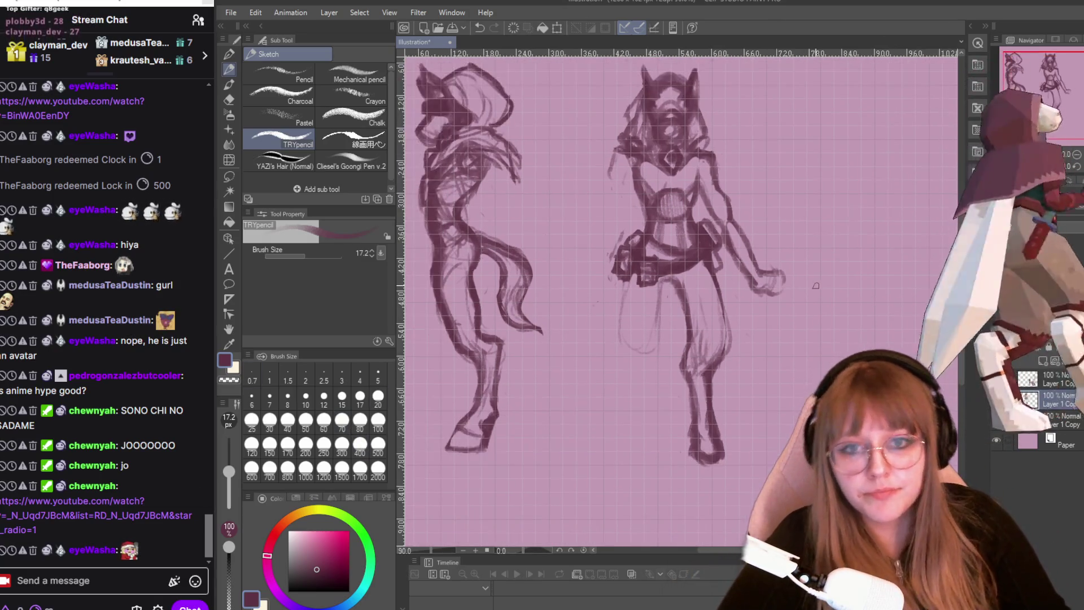
# - Zoom to about 133% on the right figure and add strokes along the torso edge and leg
pyautogui.scroll(1, 815, 289)
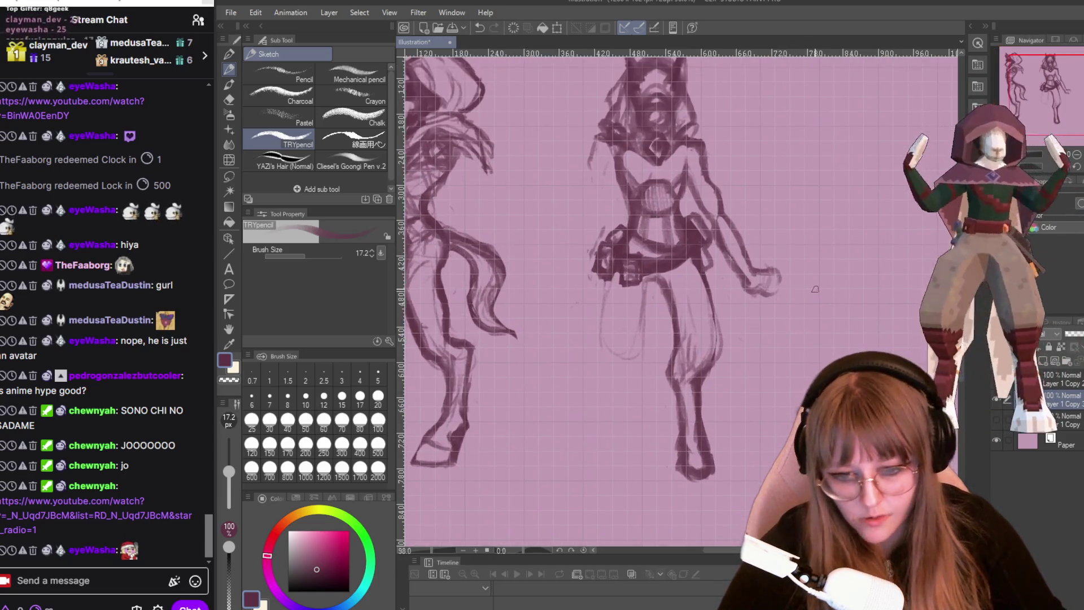
pyautogui.moveTo(677, 282)
pyautogui.mouseDown()
pyautogui.moveTo(677, 350)
pyautogui.moveTo(677, 197)
pyautogui.moveTo(677, 228)
pyautogui.mouseUp()
pyautogui.scroll(2, 841, 387)
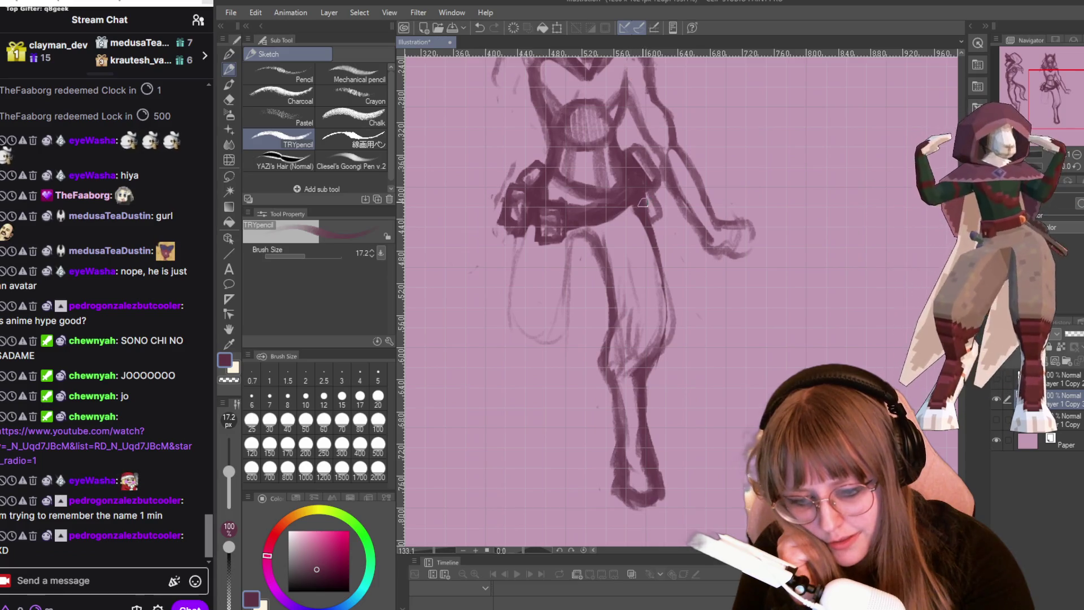
pyautogui.moveTo(646, 200); pyautogui.dragTo(656, 240)
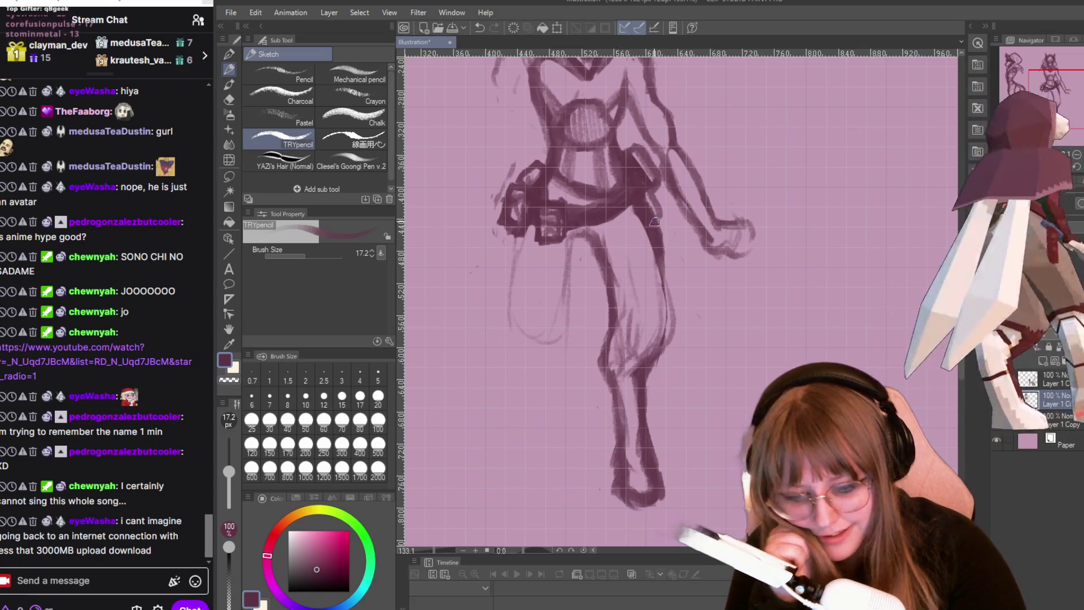
pyautogui.moveTo(662, 261); pyautogui.dragTo(663, 289)
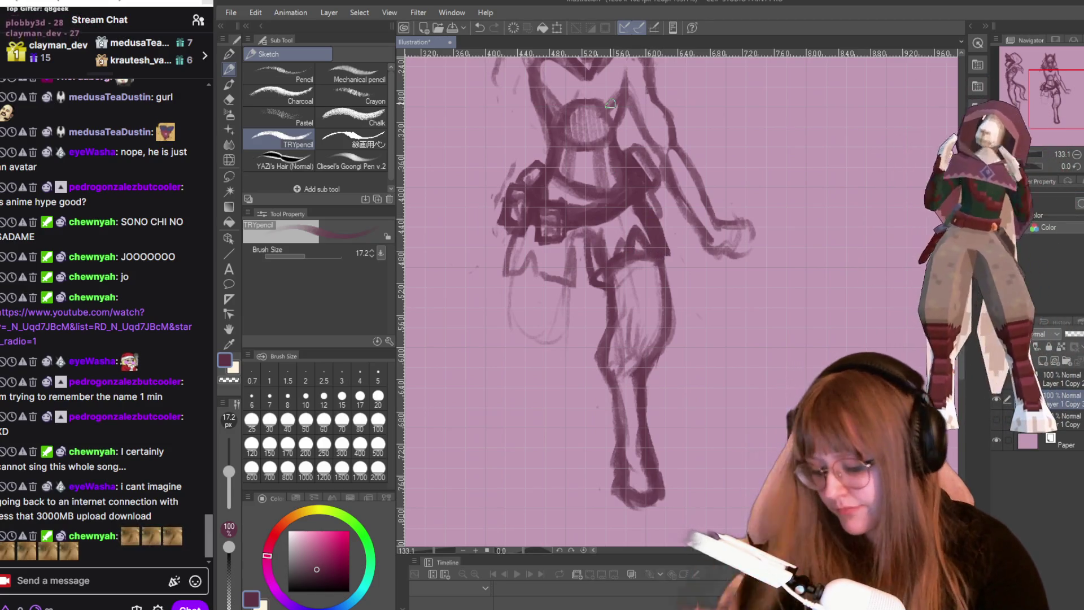
# - Set the Snap eraser Brush Size to 15.9, then return to the sketch pencil
pyautogui.press('e')
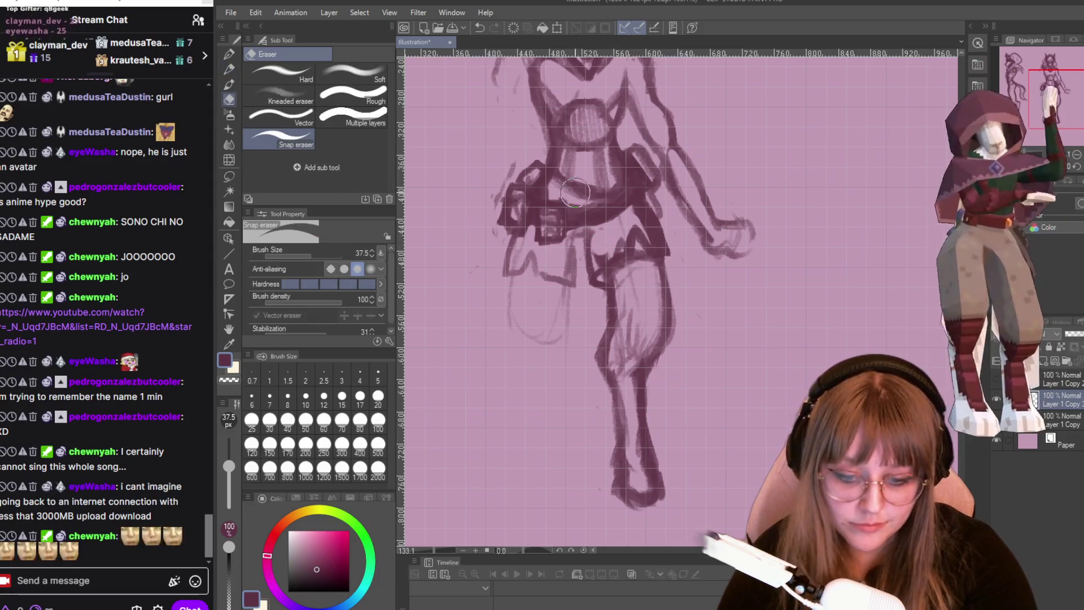
pyautogui.click(306, 254)
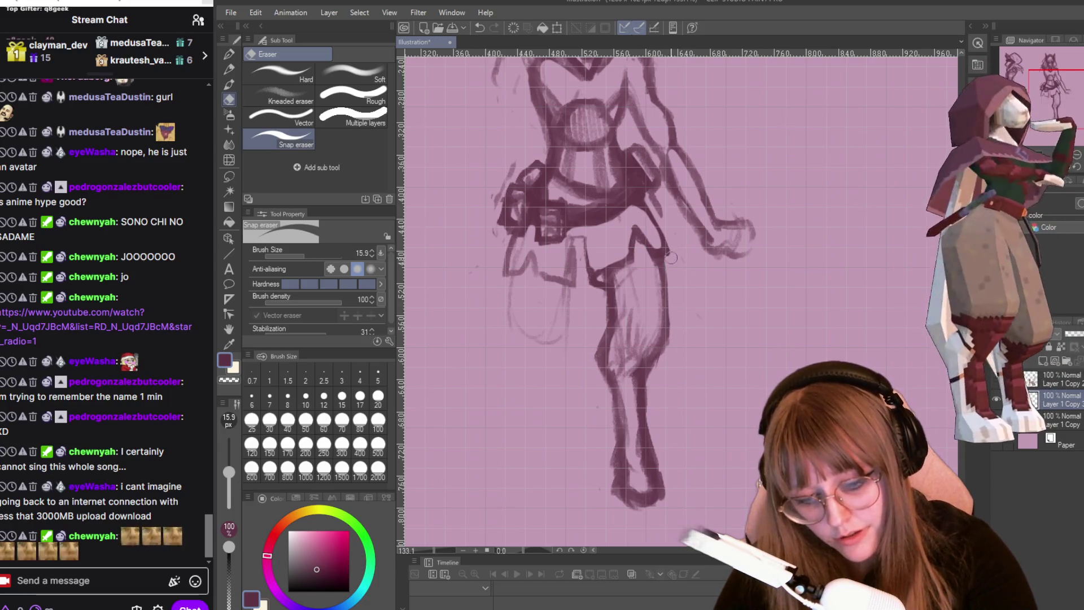
pyautogui.press('p')
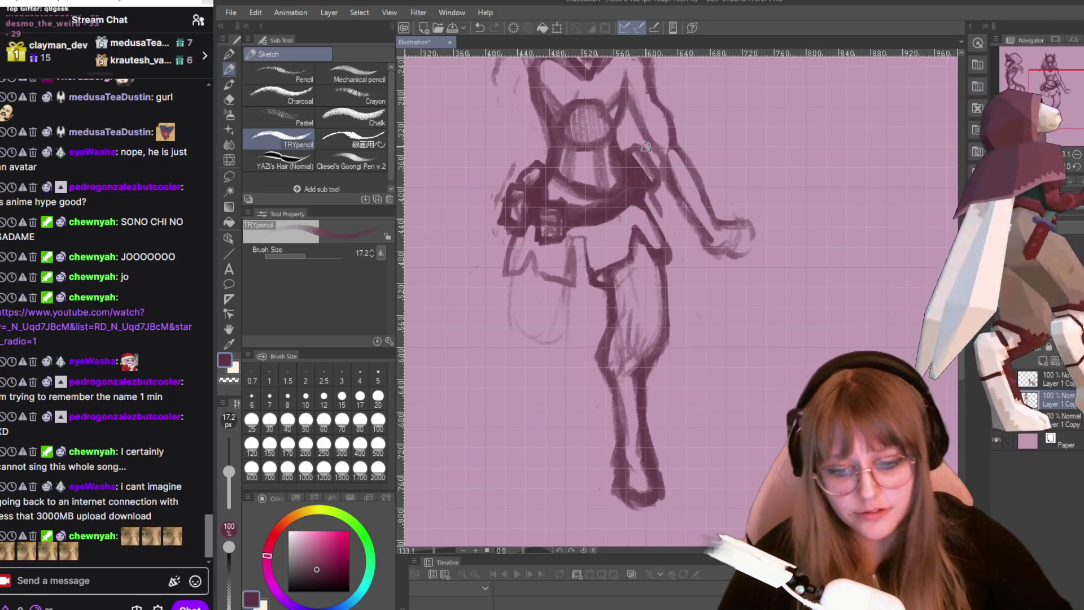
# - Zoom out, then back in to 143.5% to inspect the right figure's head
pyautogui.scroll(-2, 678, 181)
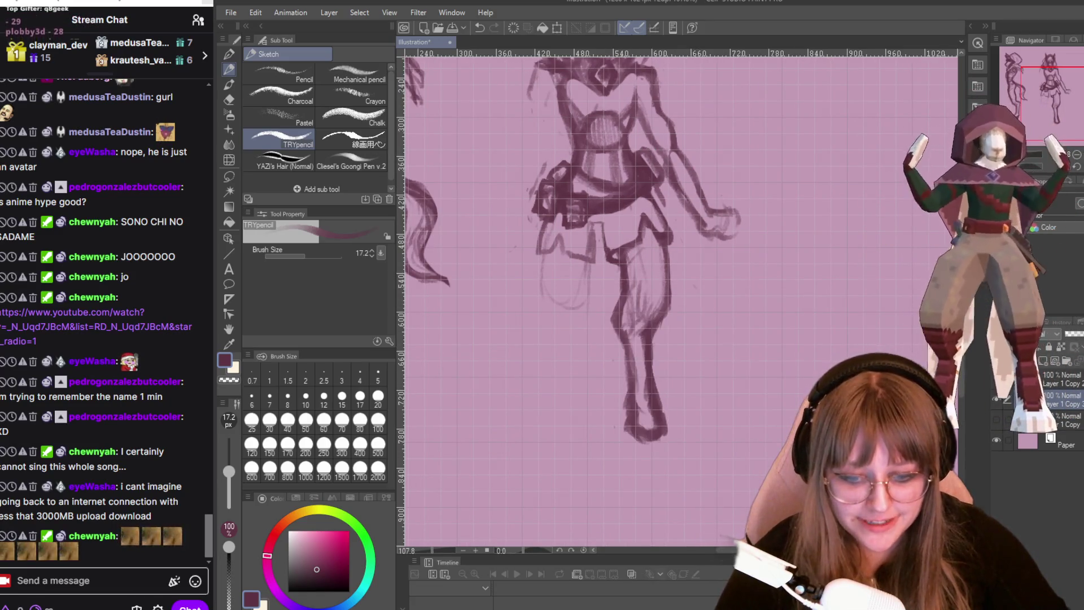
pyautogui.scroll(3, 709, 307)
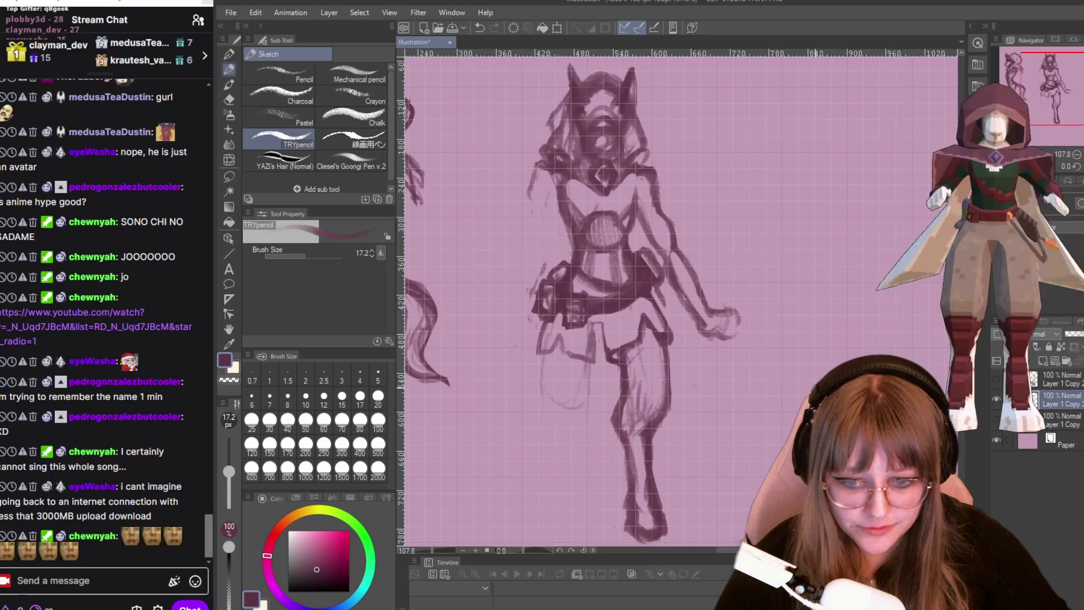
pyautogui.scroll(1, 635, 299)
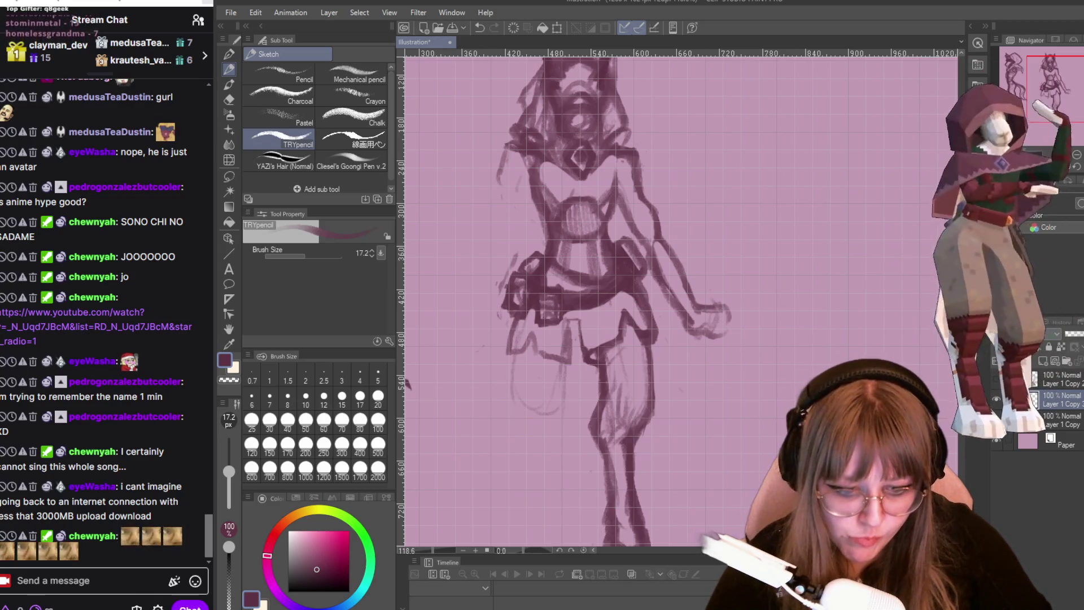
pyautogui.scroll(2, 957, 383)
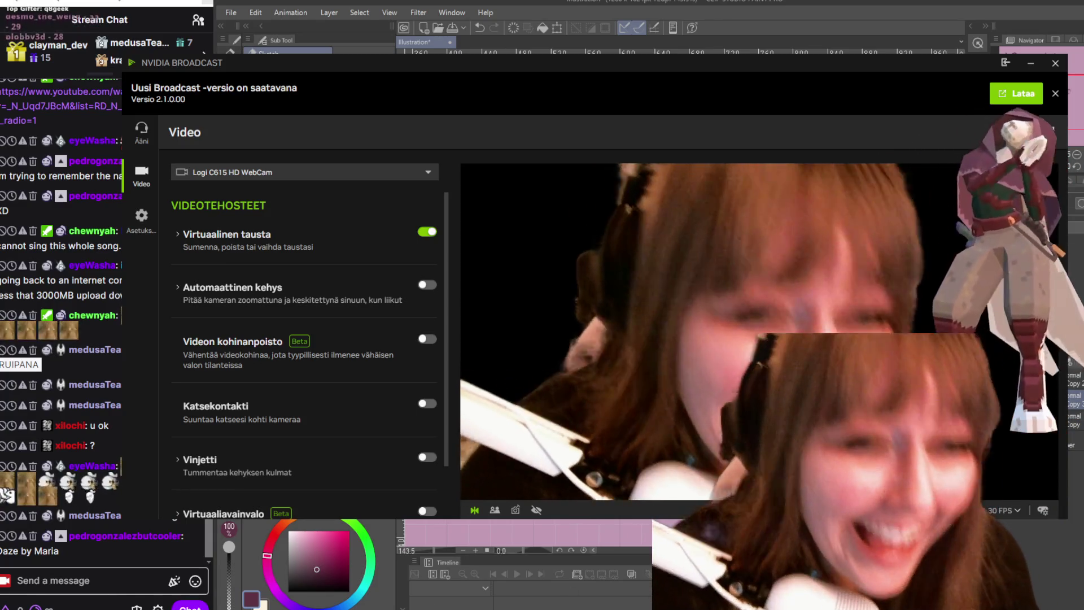
# - Bring Clip Studio Paint in front of NVIDIA Broadcast and select the song title in chat
pyautogui.click(1035, 561)
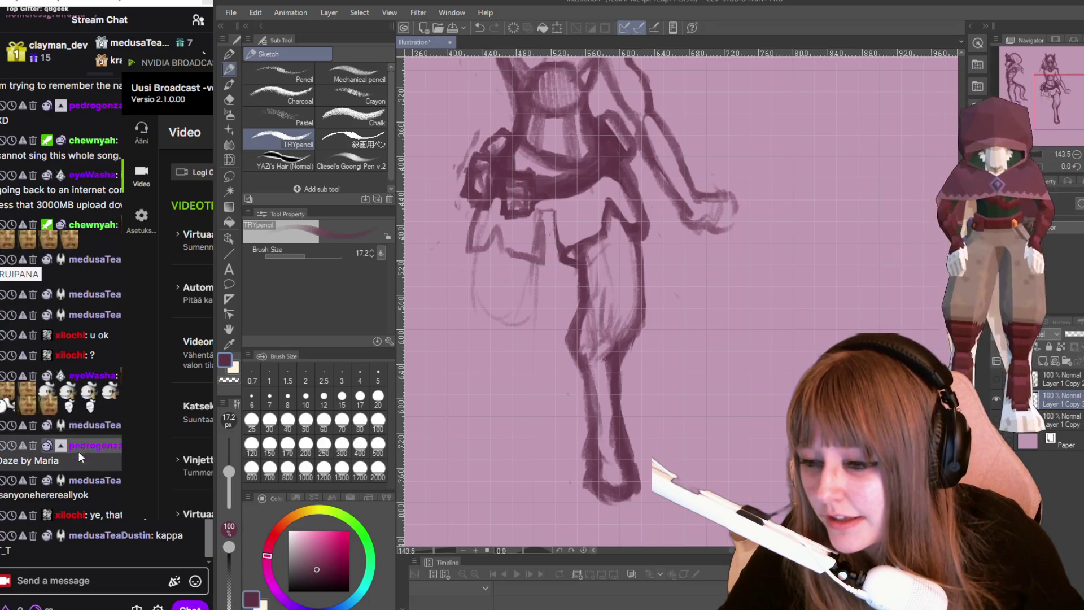
pyautogui.moveTo(66, 465)
pyautogui.mouseDown()
pyautogui.moveTo(1, 460)
pyautogui.moveTo(45, 446)
pyautogui.moveTo(67, 464)
pyautogui.mouseUp()
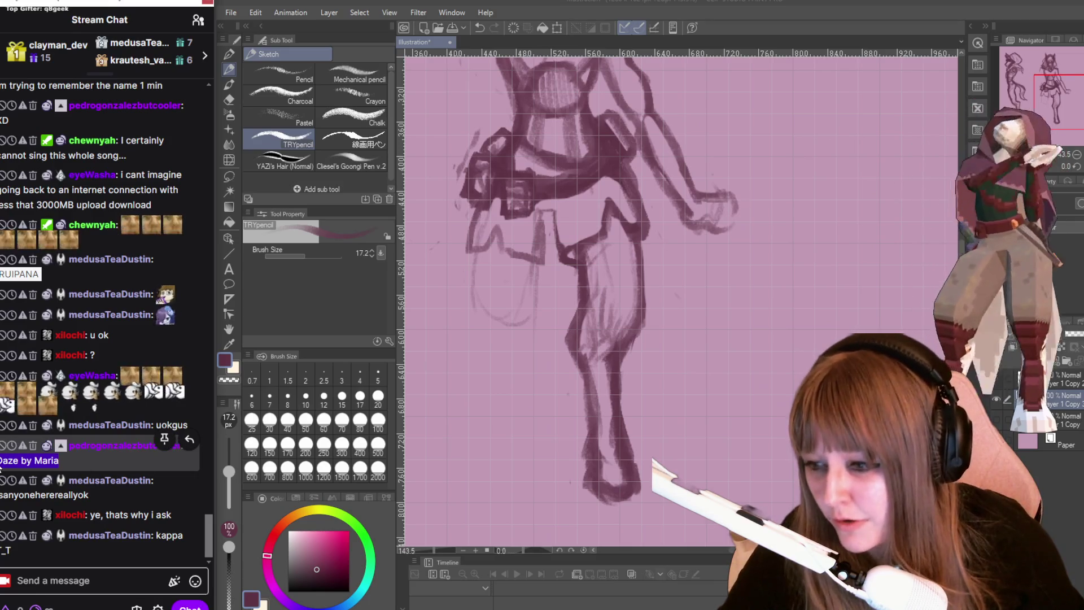
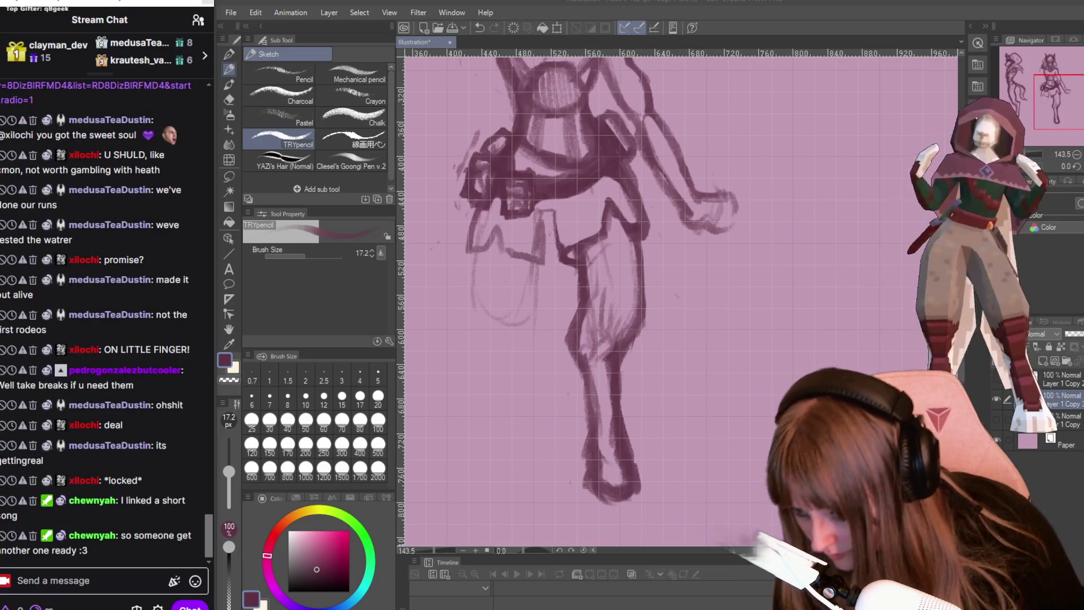
# - Select the link posted in the Twitch chat message, then clear the selection
pyautogui.tripleClick(82, 93)
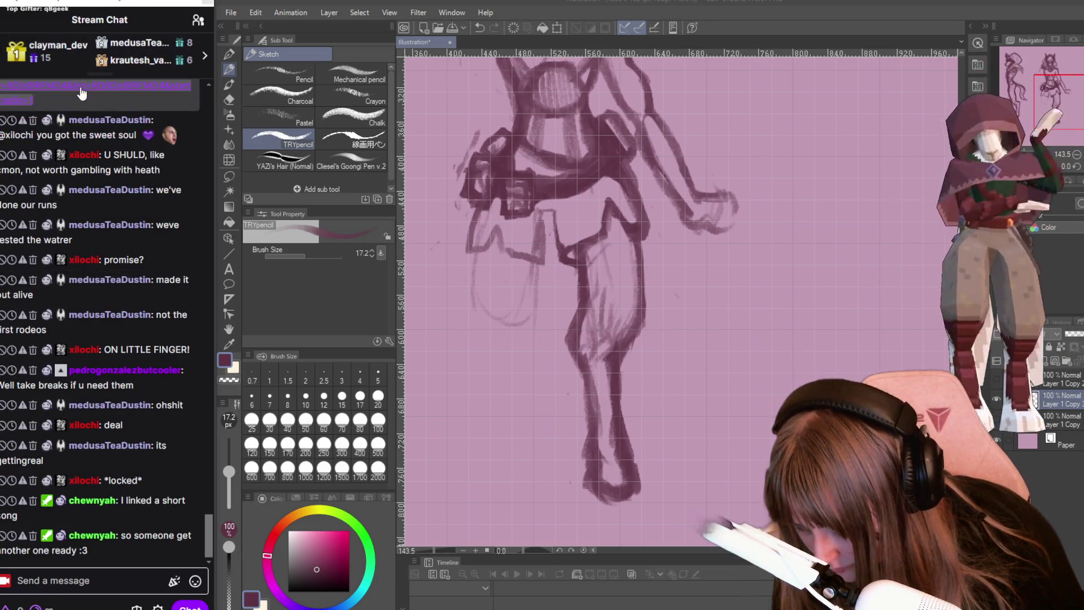
pyautogui.click(82, 93)
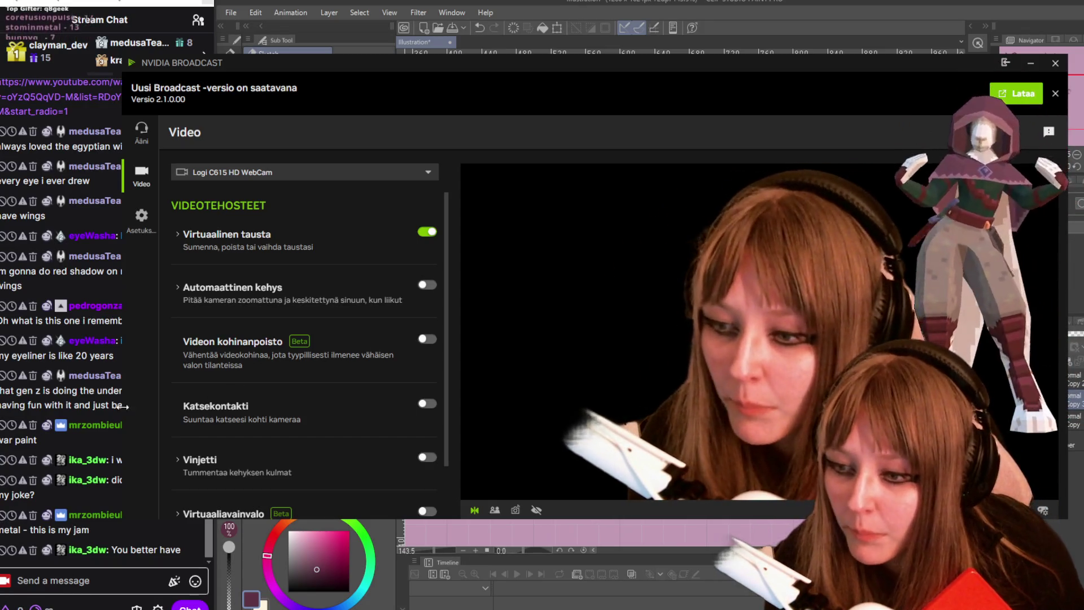
pyautogui.click(89, 436)
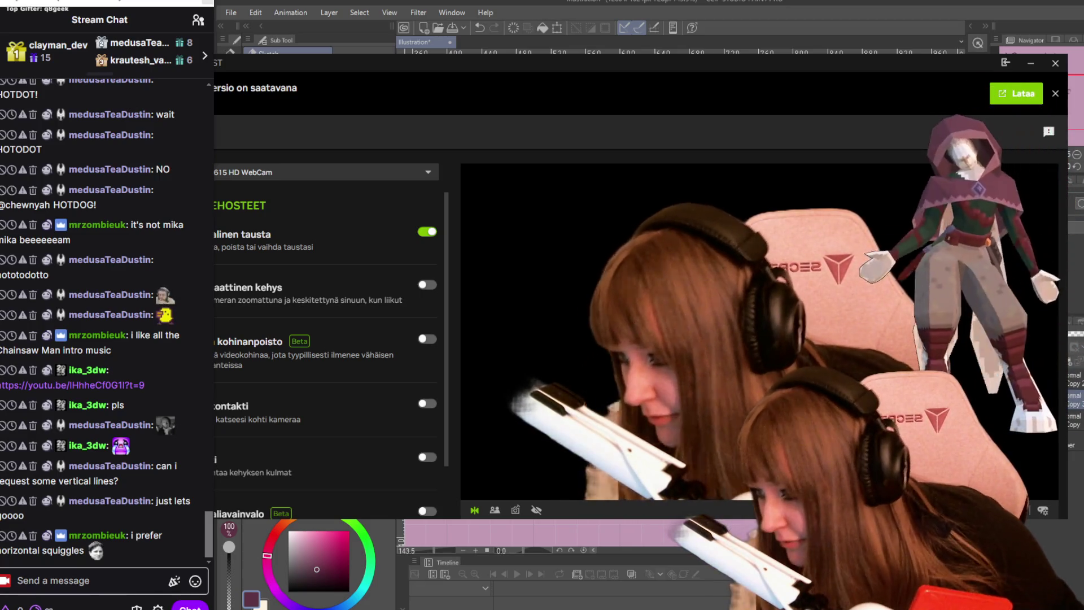
pyautogui.tripleClick(104, 386)
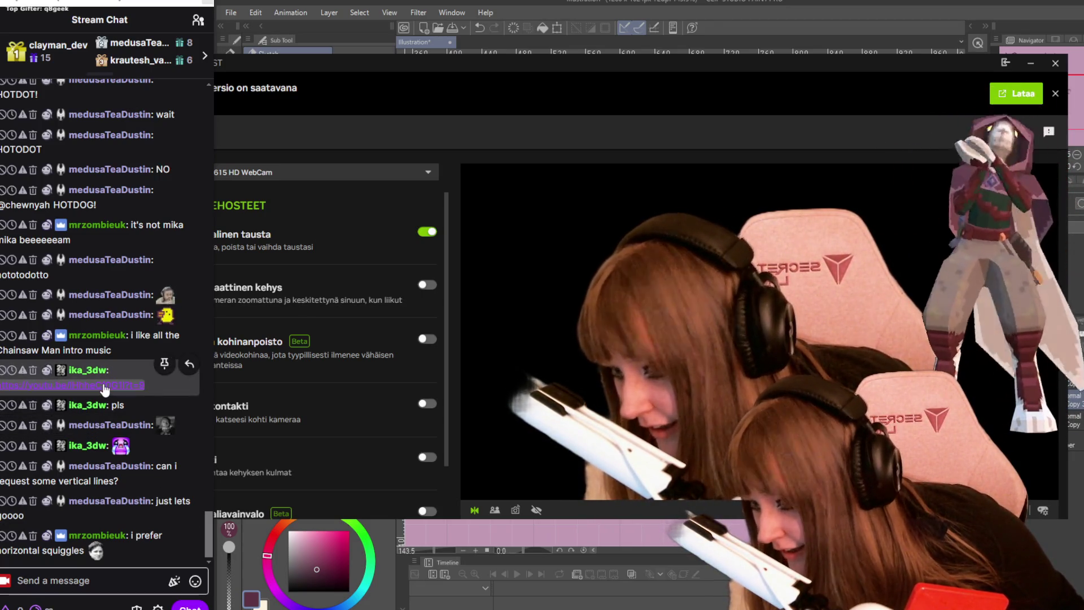
pyautogui.click(104, 386)
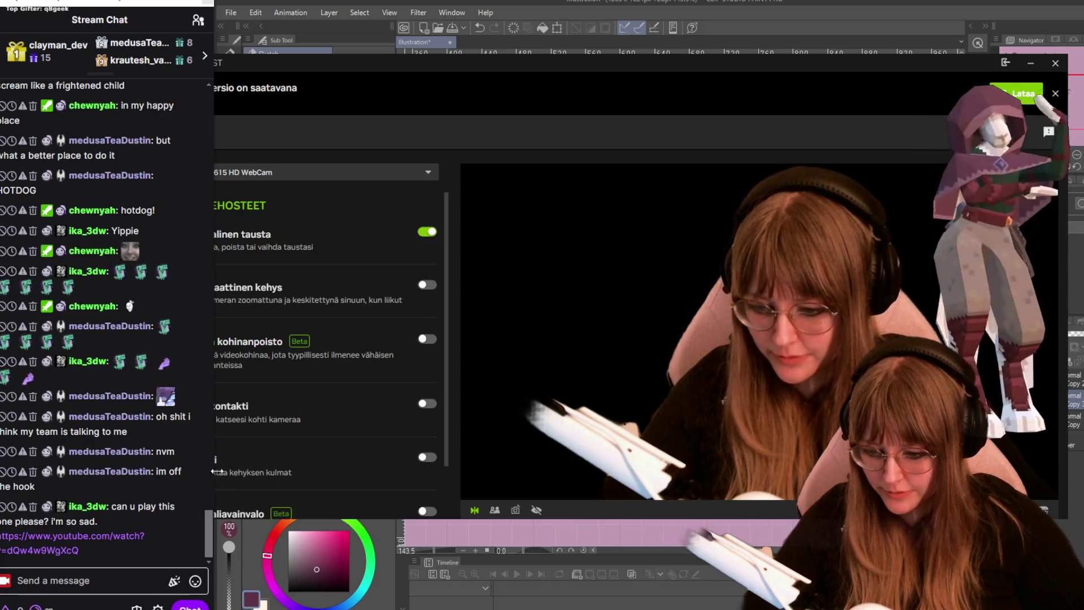
pyautogui.tripleClick(86, 547)
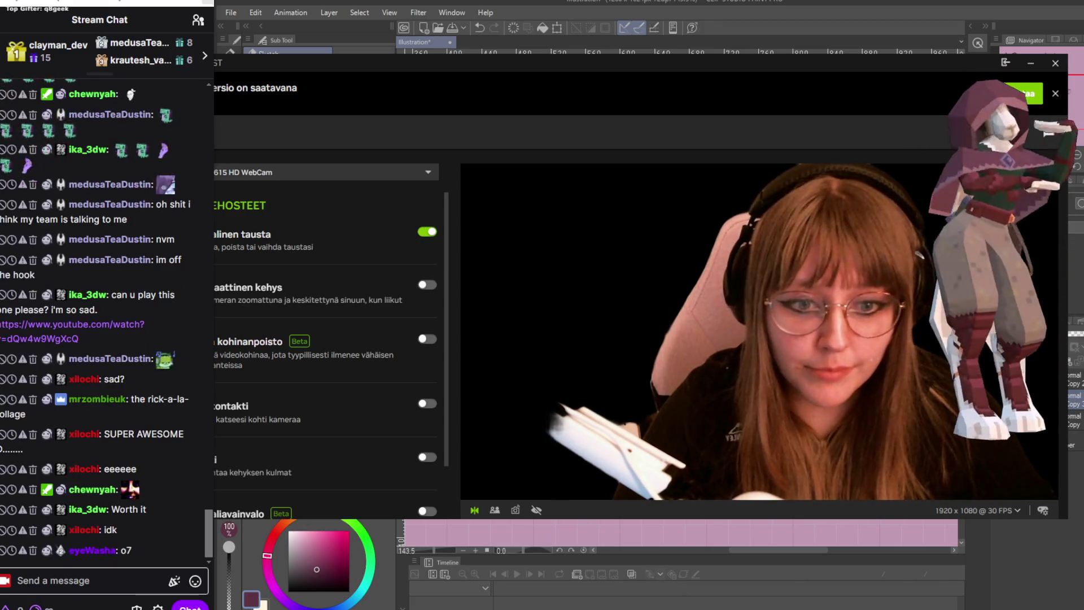
pyautogui.click(1055, 62)
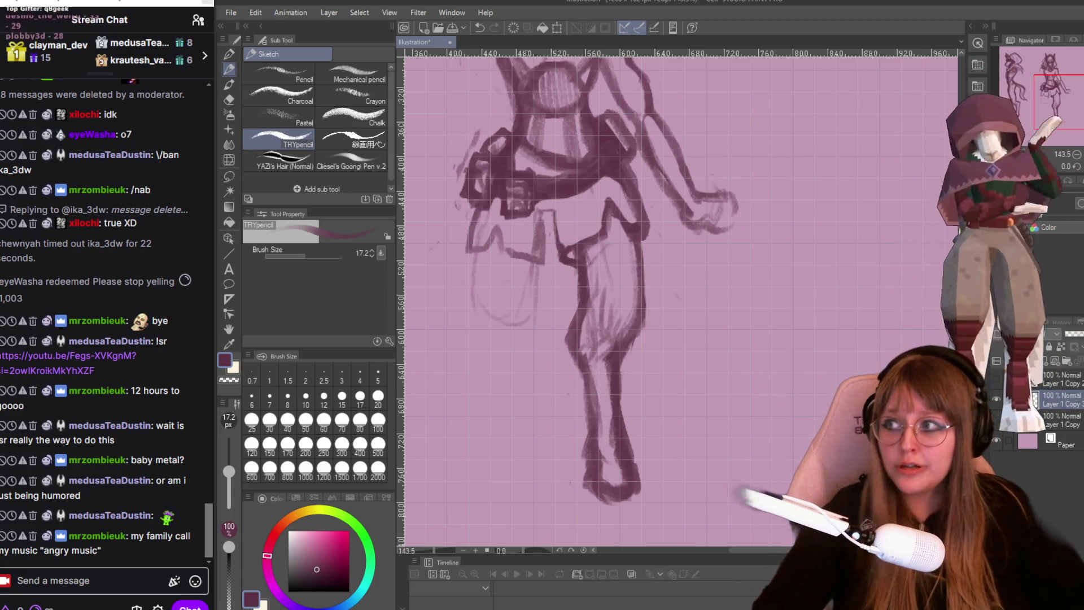
# - Post the message 'AD BREAK IM GONNA O' in your chat
pyautogui.click(99, 582)
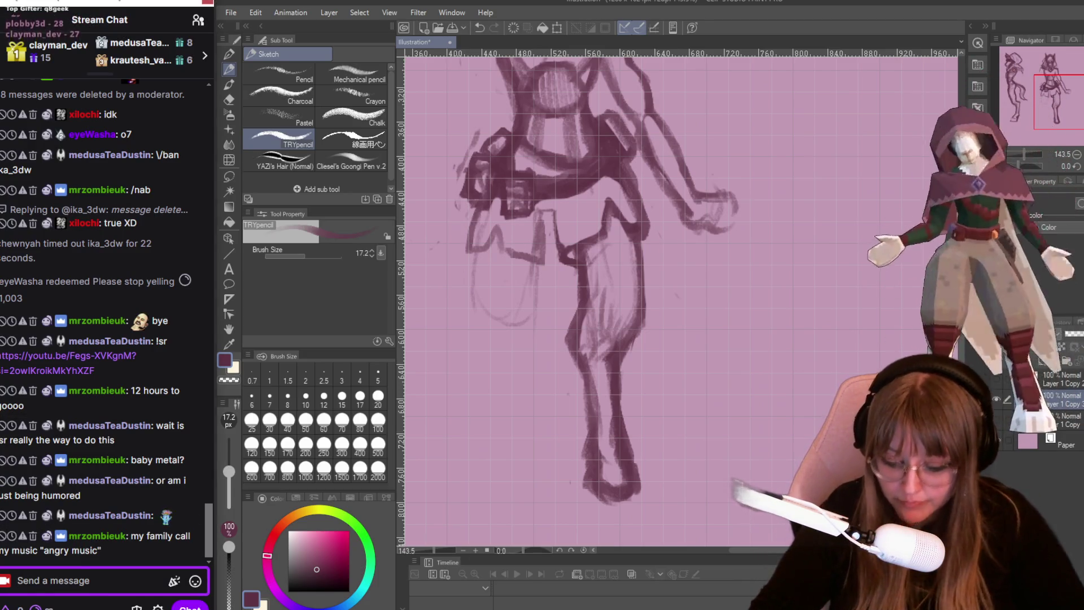
pyautogui.write('AD BREAK IM GONNA O')
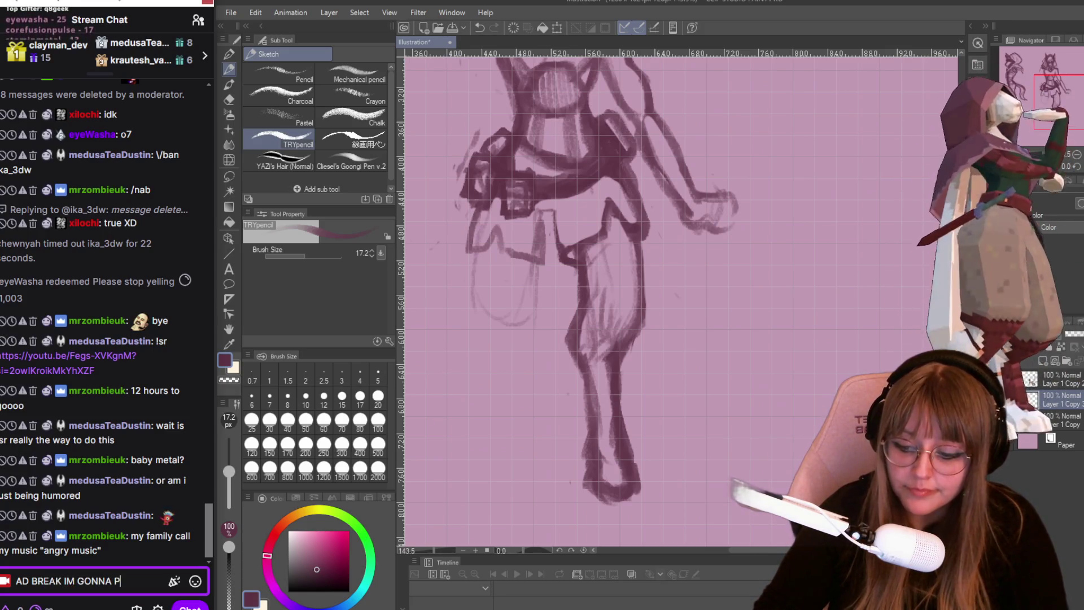
pyautogui.press('Return')
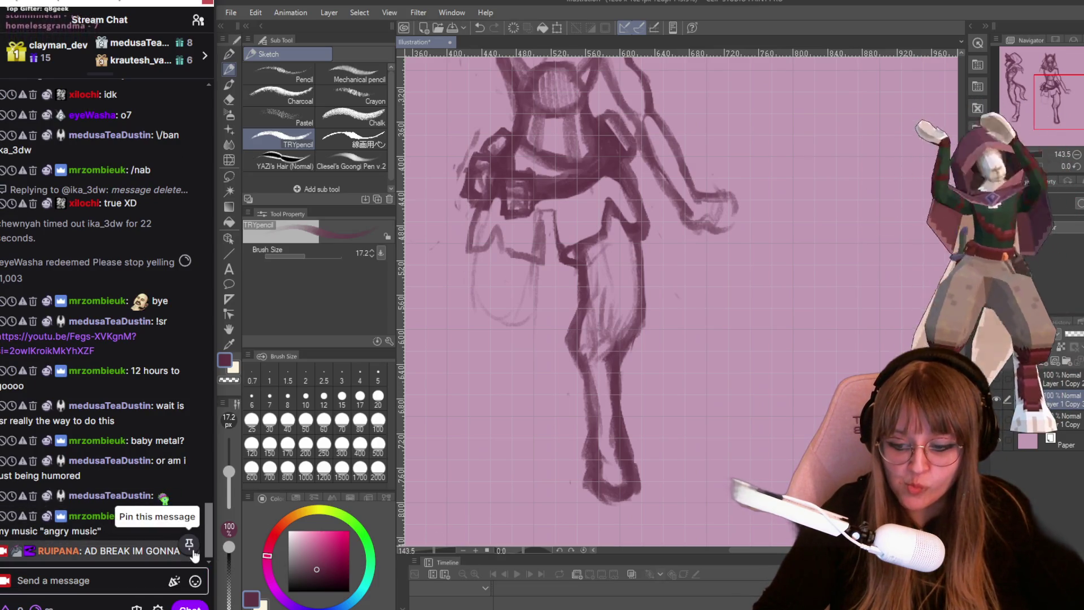
# - Pin the newest chat message, view its unpin timing options, then bring the PLOBBY3D stream forward
pyautogui.click(190, 543)
pyautogui.moveTo(233, 607)
pyautogui.click(168, 83)
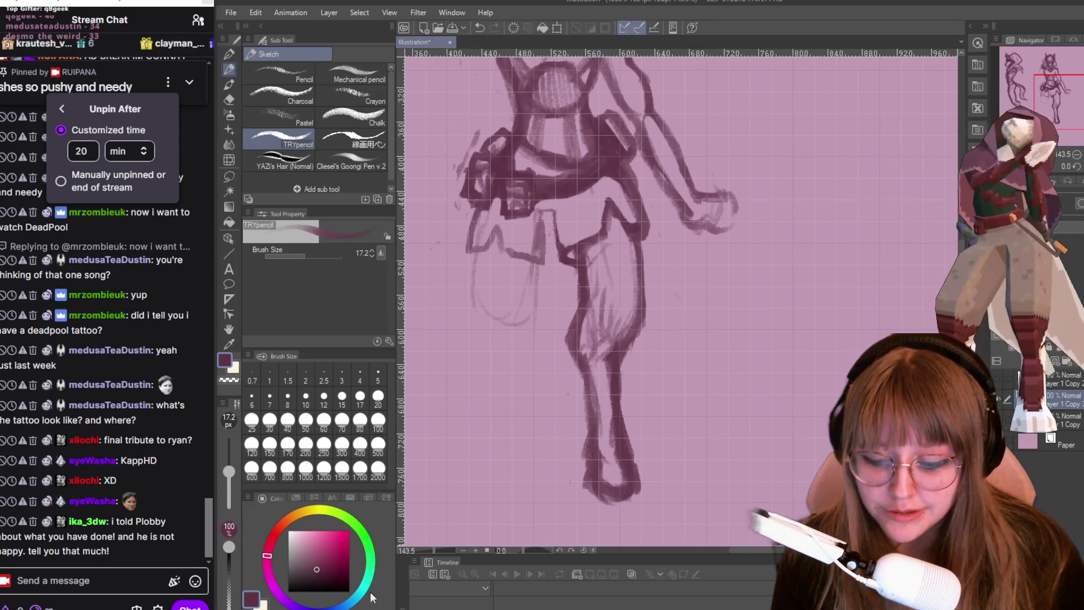
pyautogui.moveTo(260, 607)
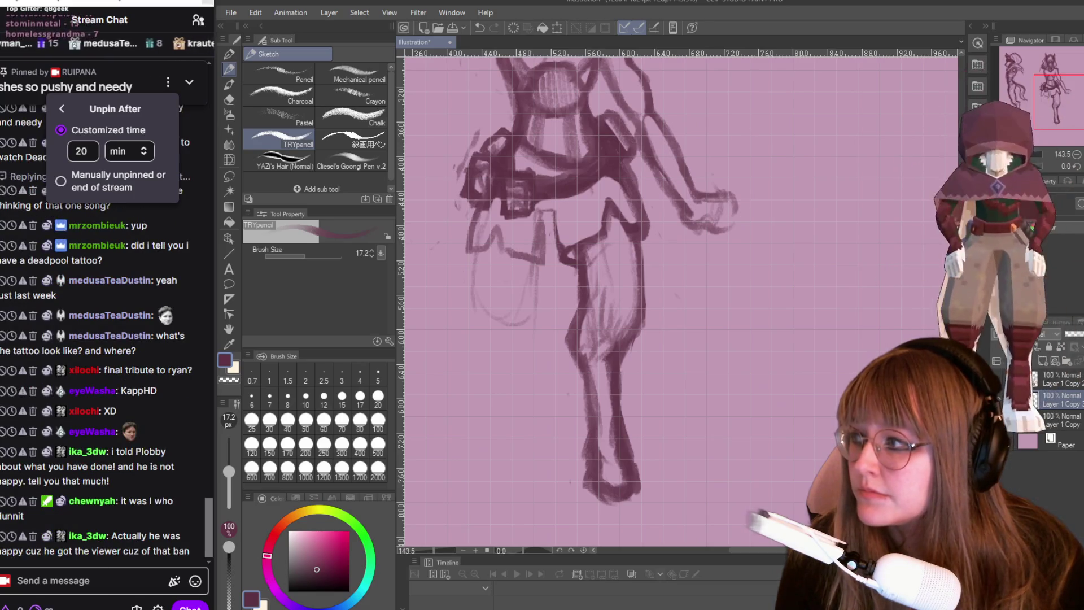
pyautogui.hotkey('alt', 'Tab')
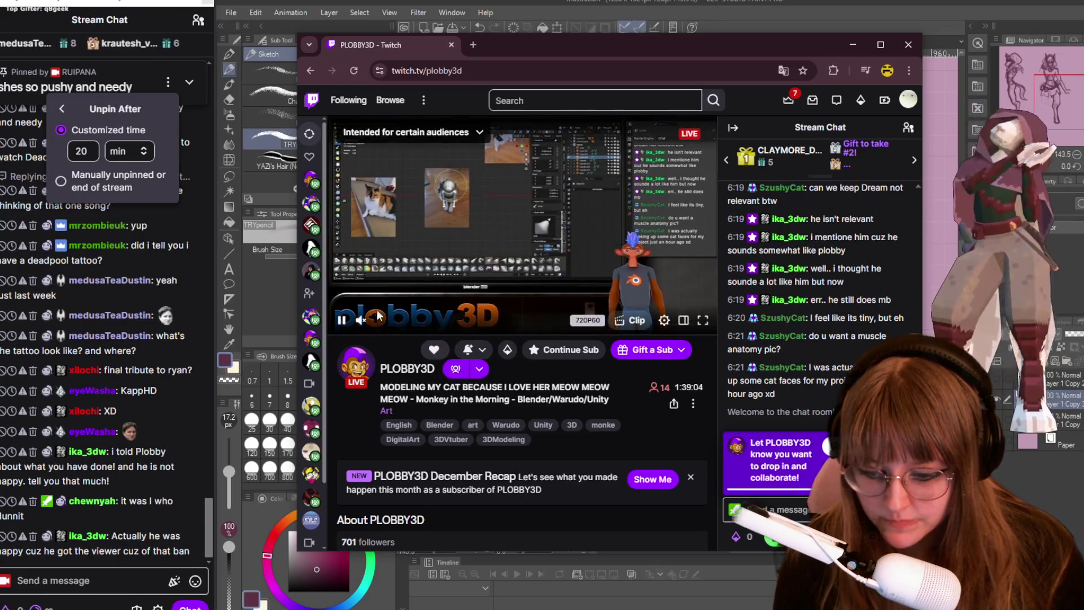
# - Unmute the PLOBBY3D stream, lower the system volume, and send the reply 'said u'
pyautogui.click(361, 320)
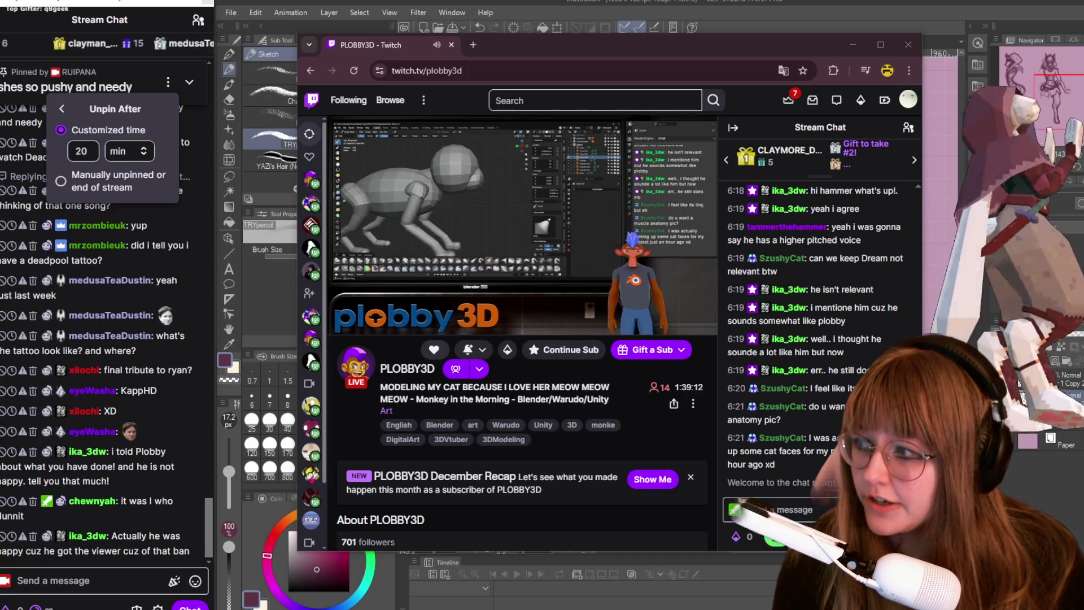
pyautogui.press('XF86AudioLowerVolume')
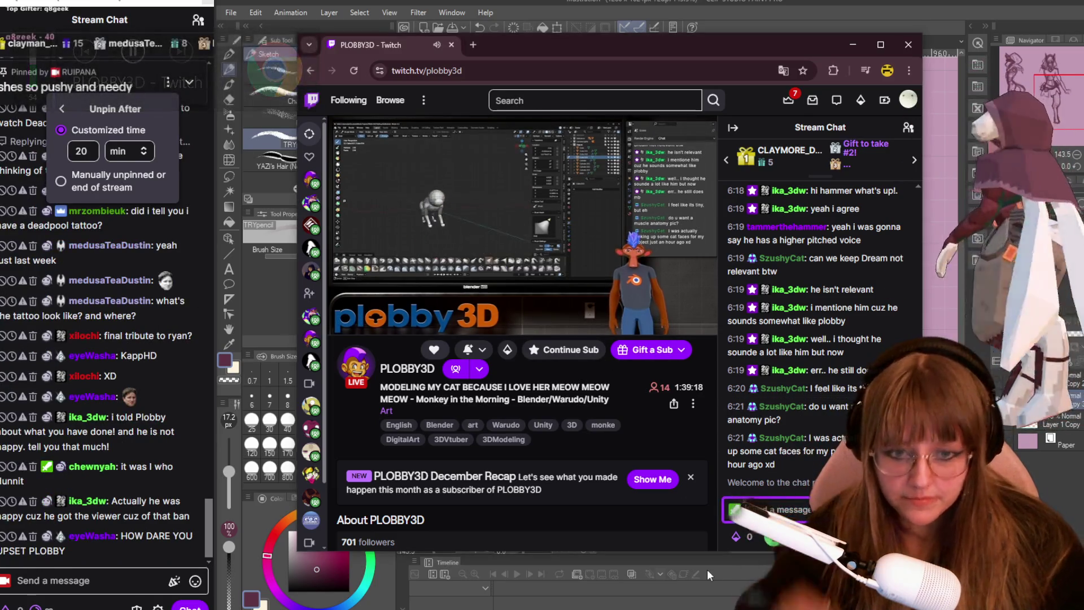
pyautogui.write('said u')
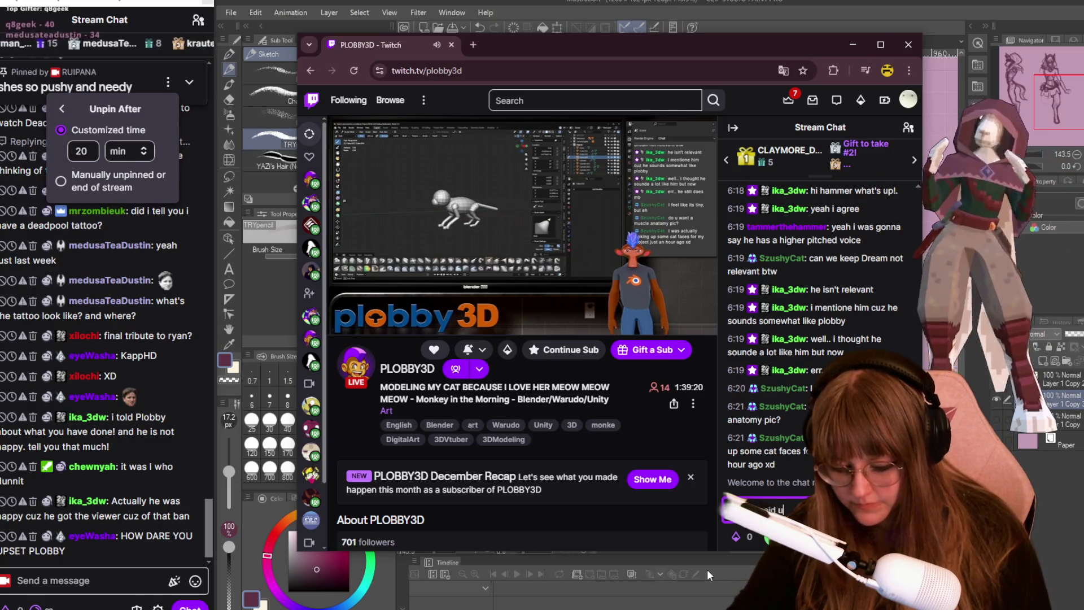
pyautogui.press('Return')
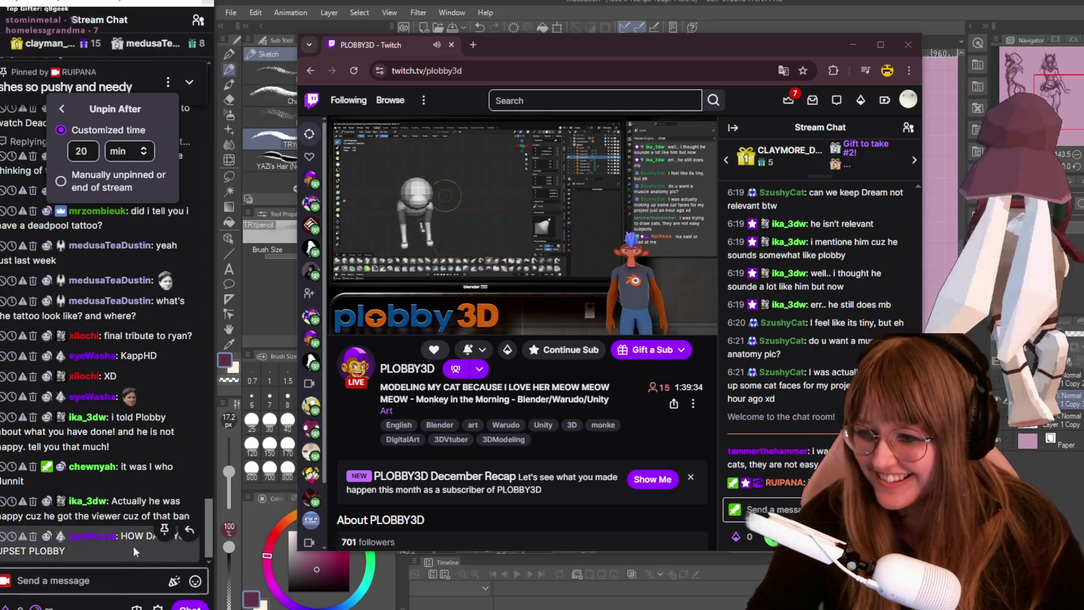
# - Post '/shoutout Plobb' in your own chat
pyautogui.click(68, 580)
pyautogui.write('/shoutout P')
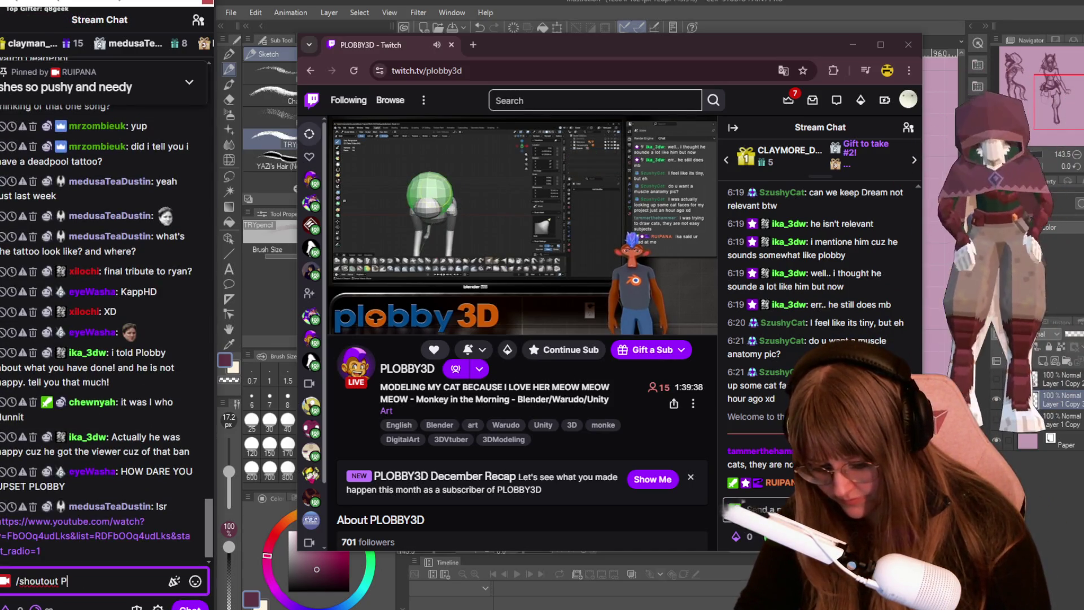
pyautogui.write('lobb')
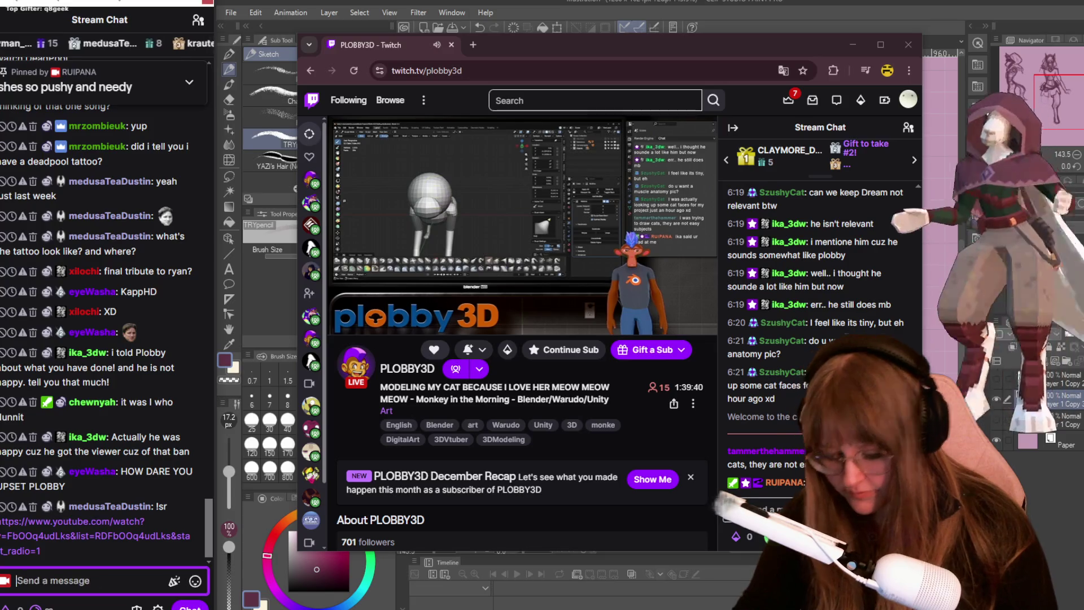
pyautogui.press('Return')
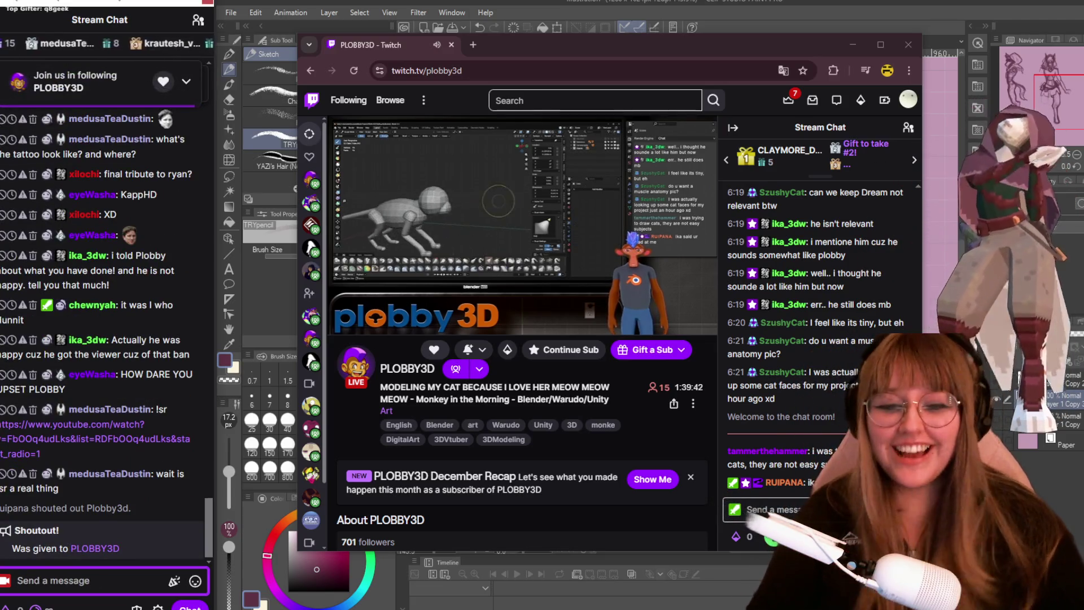
# - Send 'as tro' and 'ass' in PLOBBY3D's chat, then begin 'DO YOU' with the emote picker
pyautogui.click(762, 509)
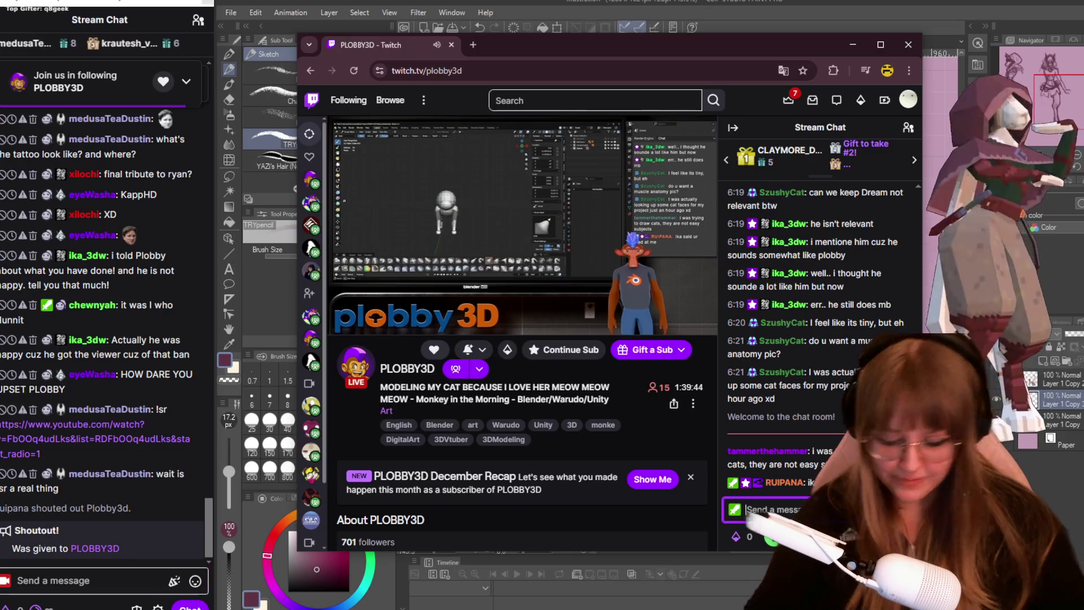
pyautogui.write('was tro')
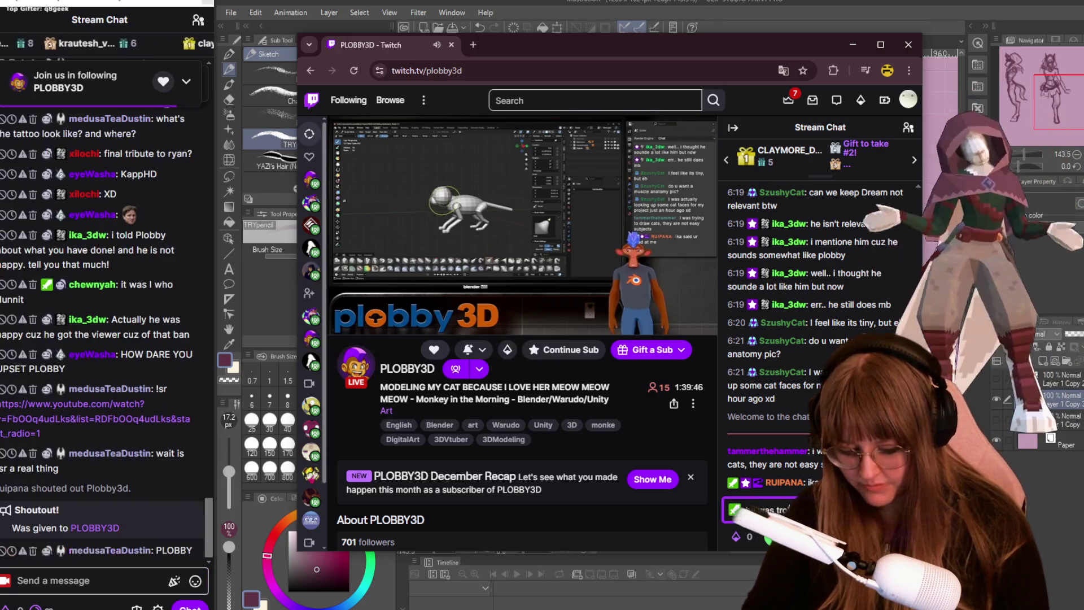
pyautogui.press('Return')
pyautogui.write('ass')
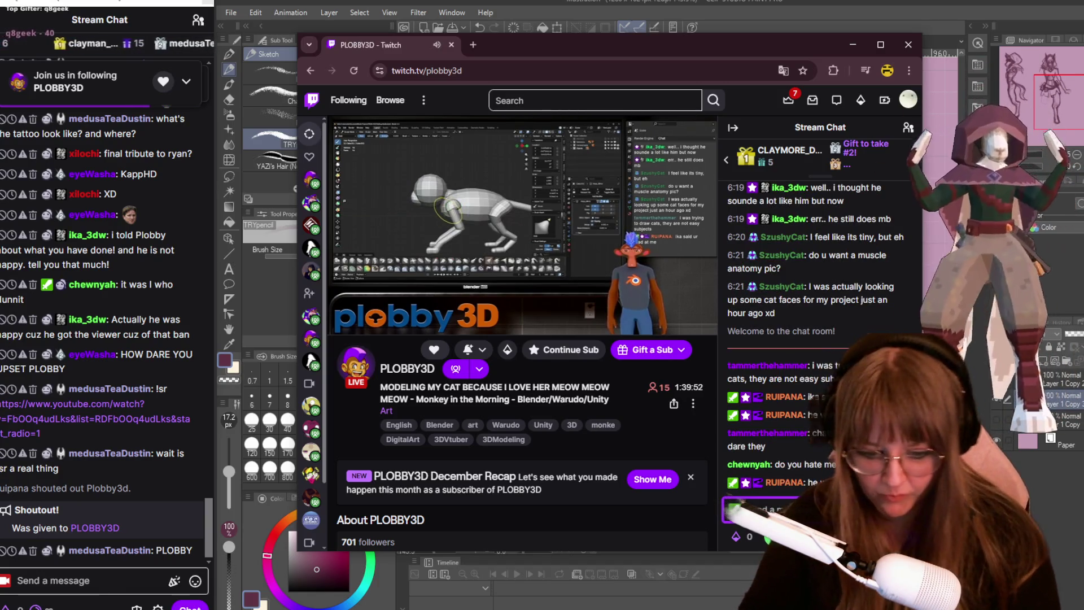
pyautogui.press('Return')
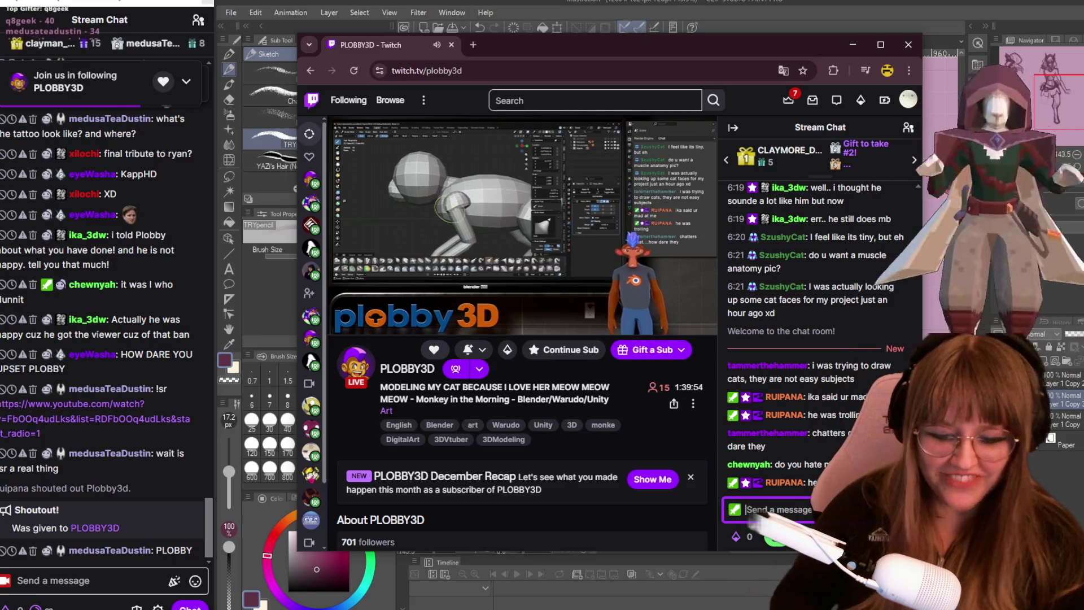
pyautogui.write('DO YOU')
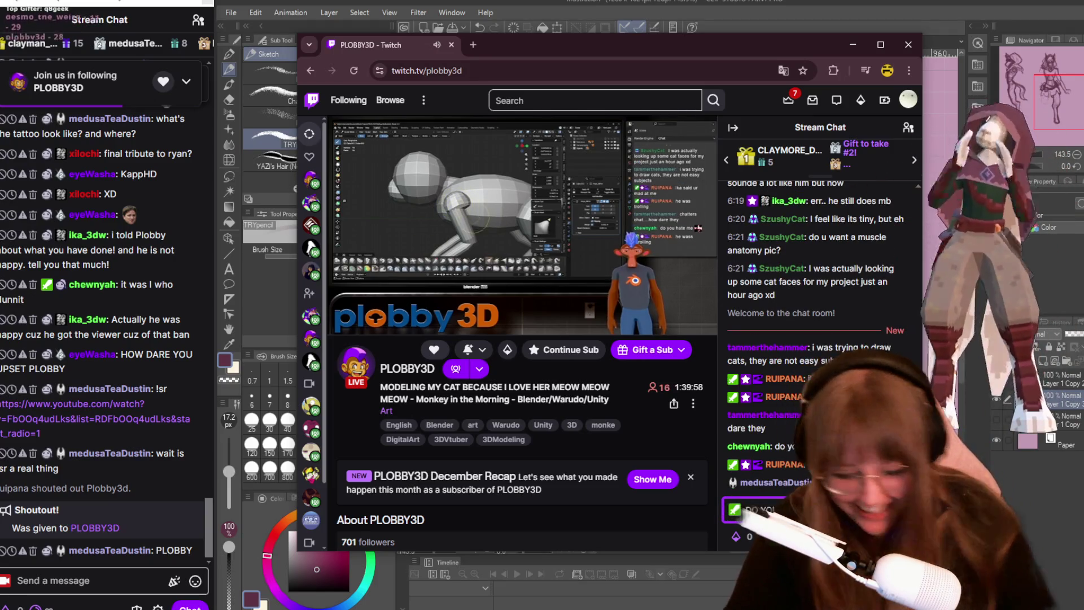
pyautogui.click(904, 510)
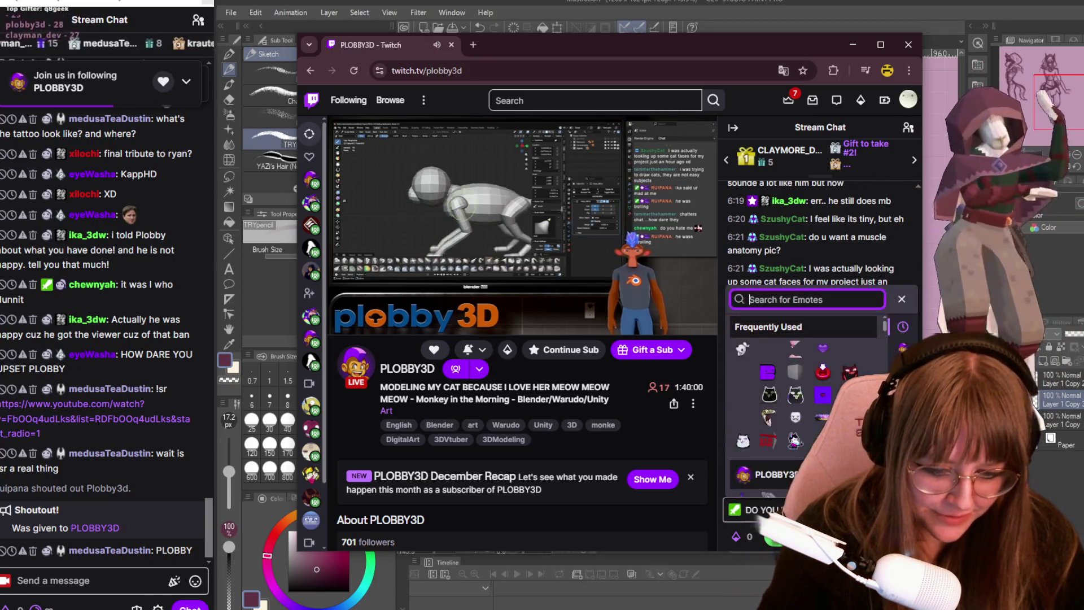
# - Pick an emote from the picker and send the 'DO YOU HATE ME' reply with it
pyautogui.scroll(-10, 779, 418)
pyautogui.scroll(-10, 788, 404)
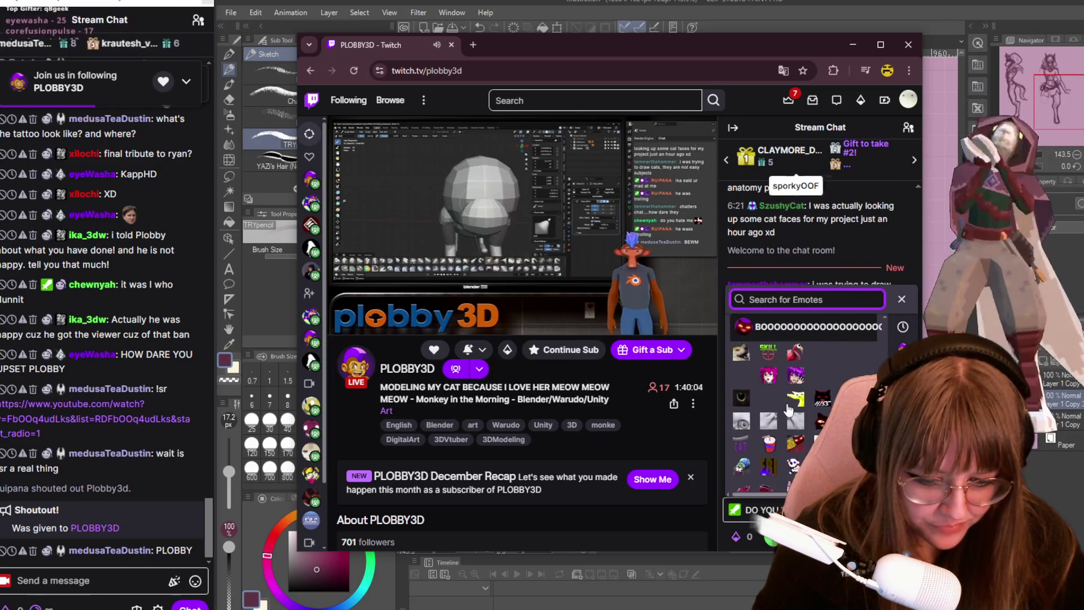
pyautogui.scroll(-8, 789, 410)
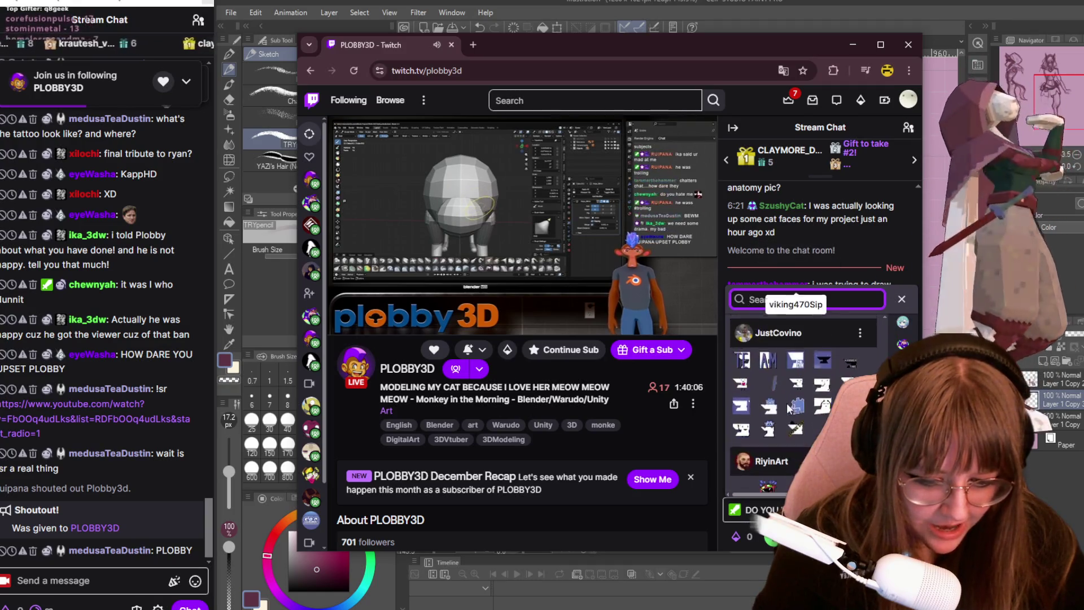
pyautogui.scroll(-8, 789, 413)
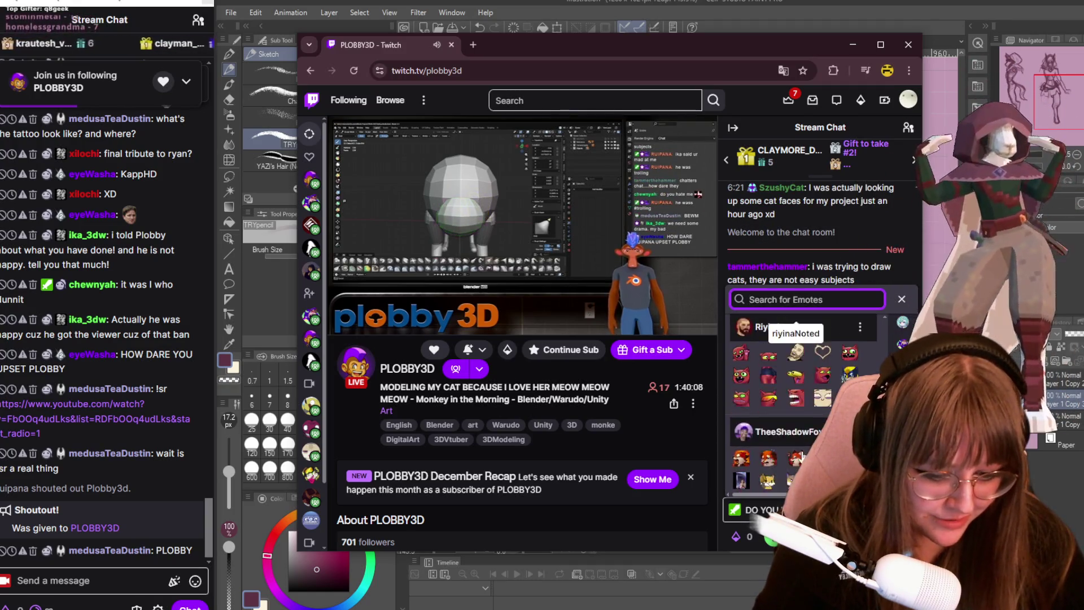
pyautogui.scroll(1, 797, 456)
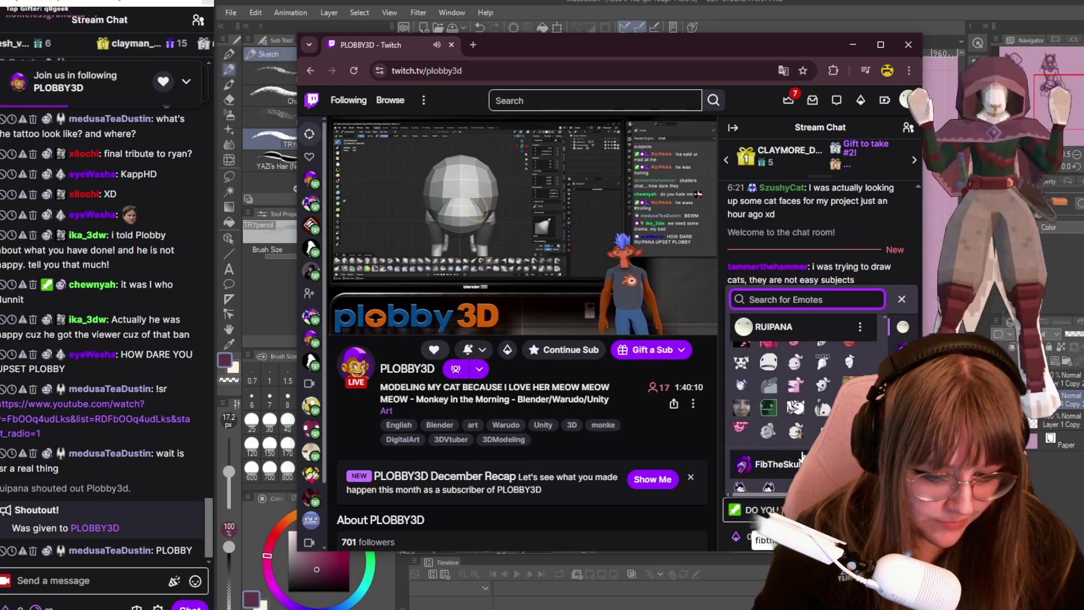
pyautogui.click(749, 407)
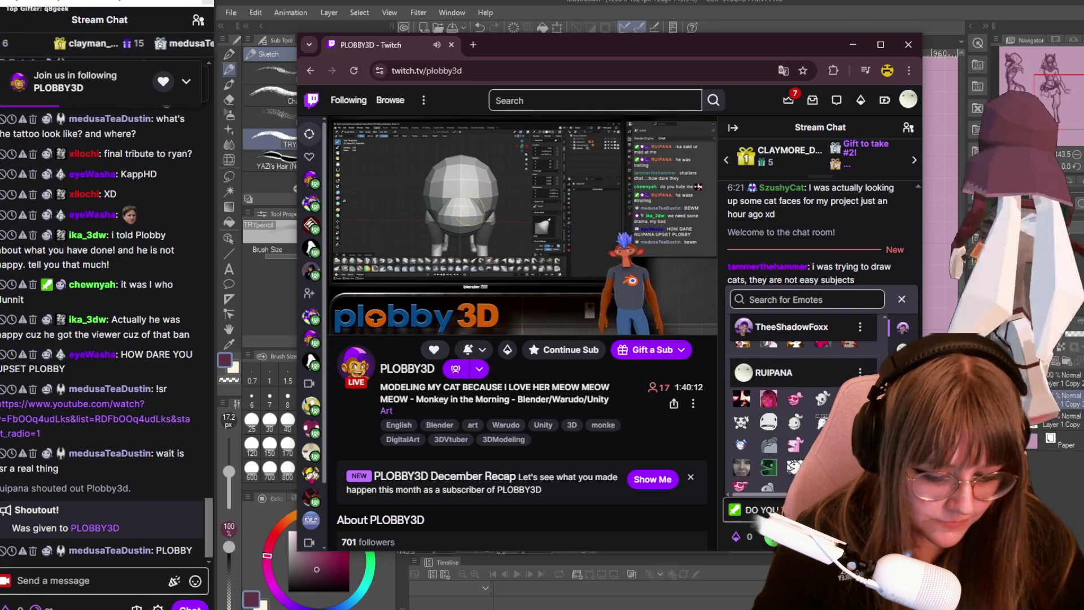
pyautogui.press('Return')
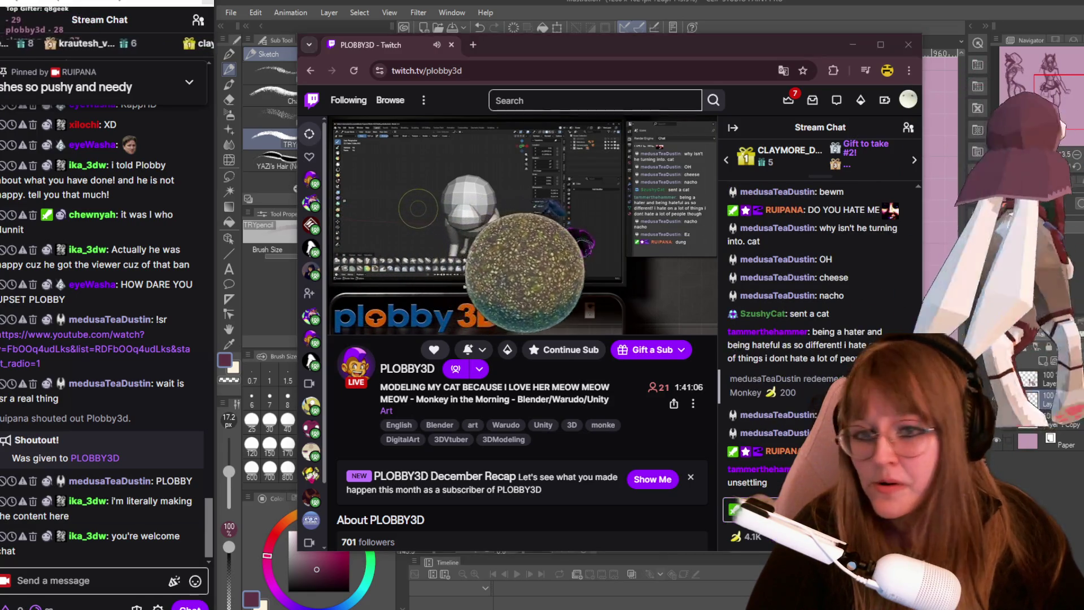
# - Bring the stream window forward and type 'whatev' into PLOBBY3D's chat box
pyautogui.moveTo(335, 143)
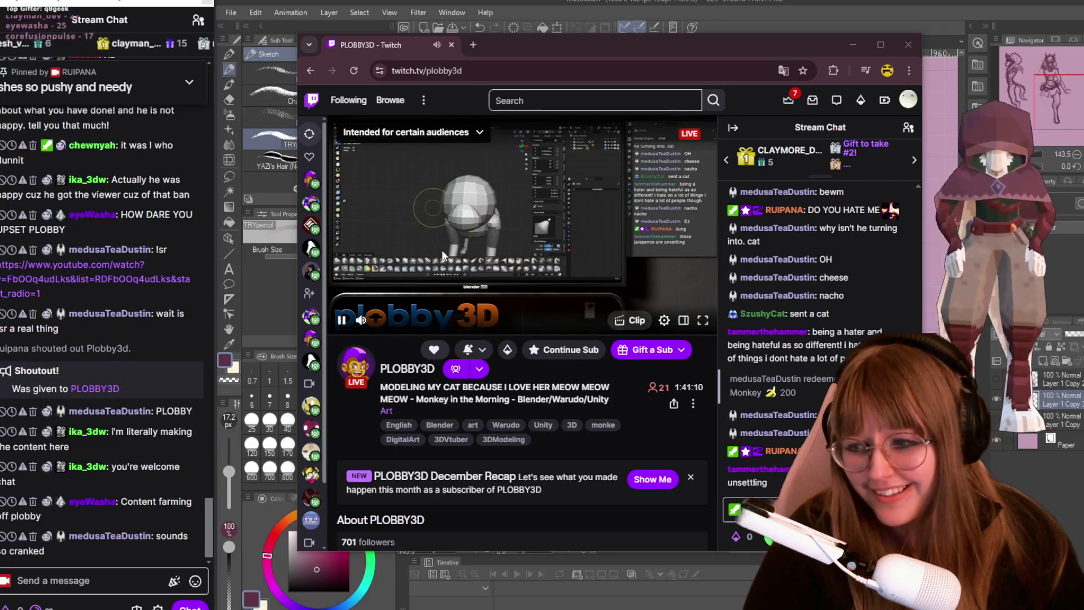
pyautogui.moveTo(174, 333)
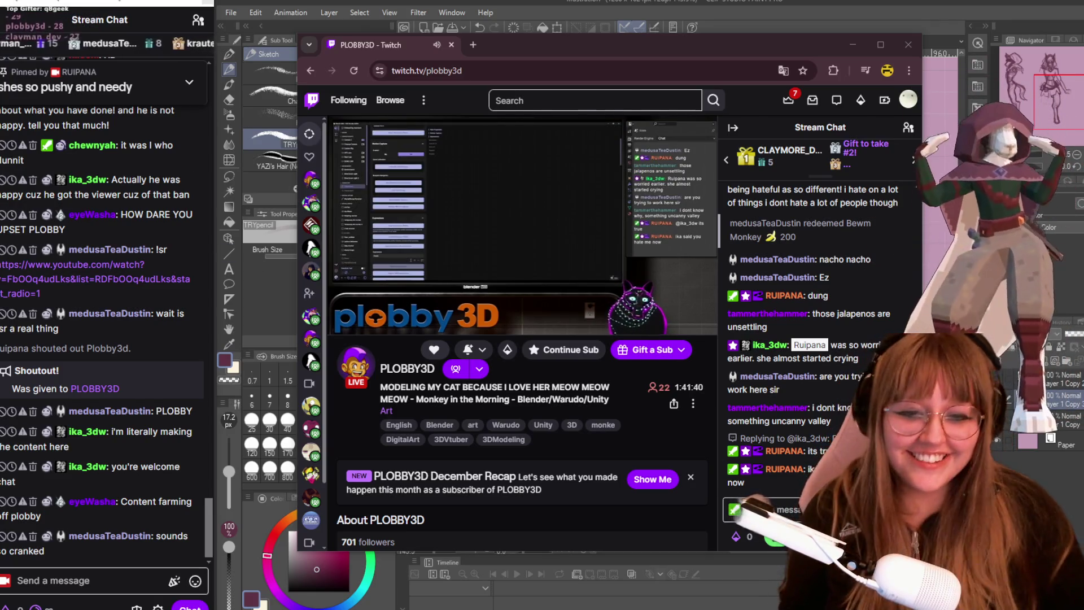
pyautogui.click(797, 514)
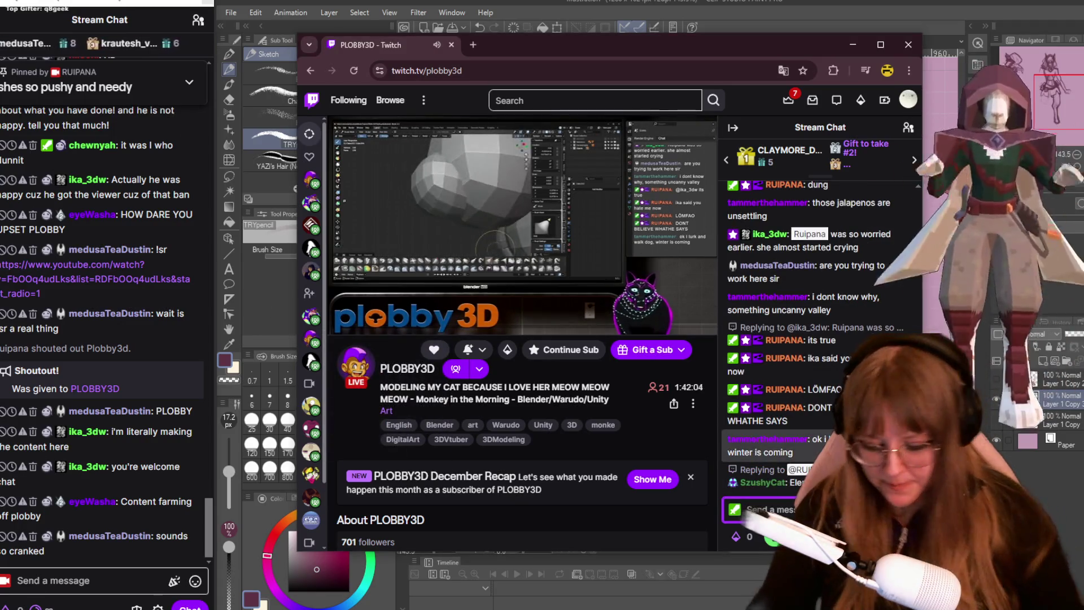
pyautogui.write('whatev')
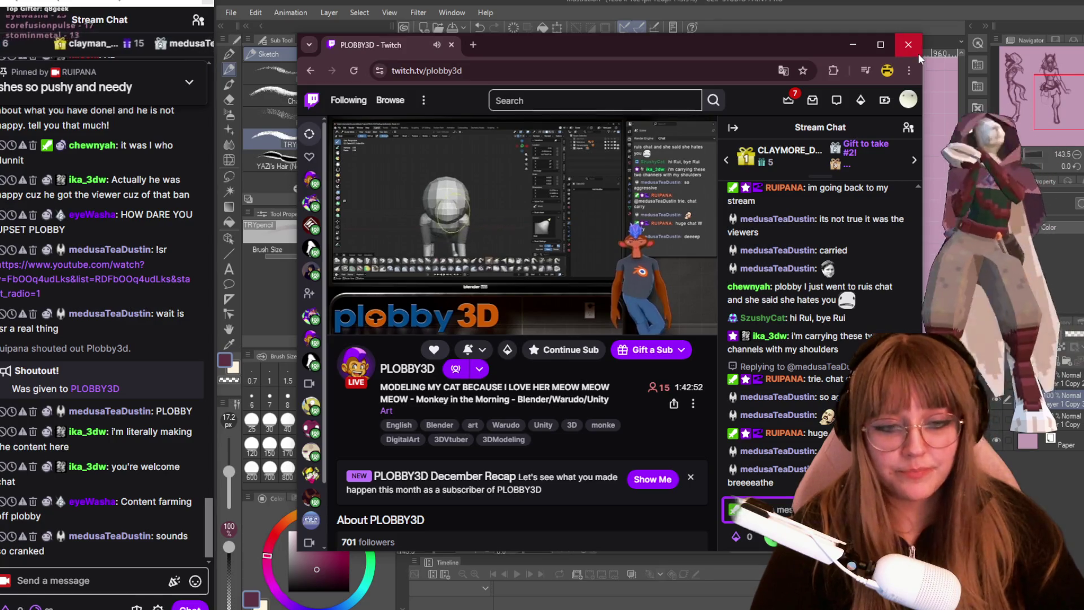
# - Close the Twitch stream window and raise the music volume to 46
pyautogui.click(918, 53)
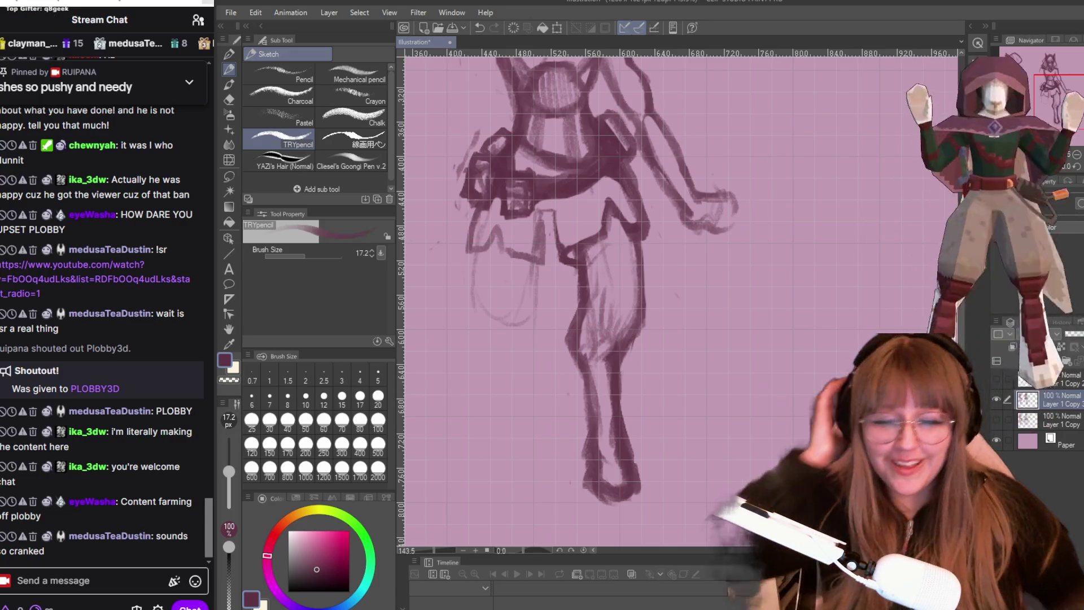
pyautogui.press('XF86AudioLowerVolume')
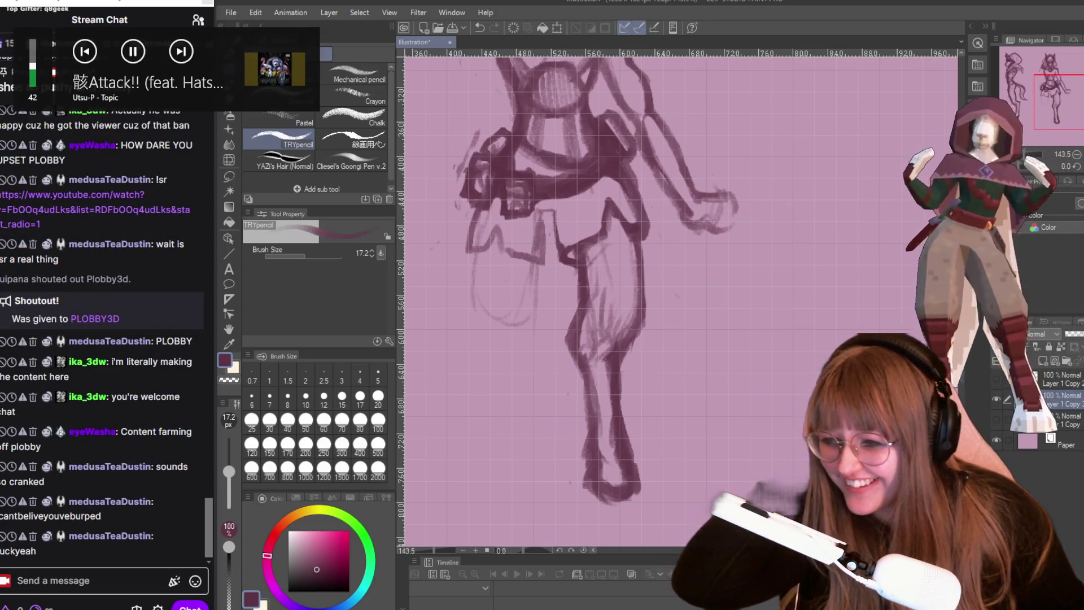
pyautogui.press('XF86AudioRaiseVolume')
pyautogui.press('XF86AudioRaiseVolume')
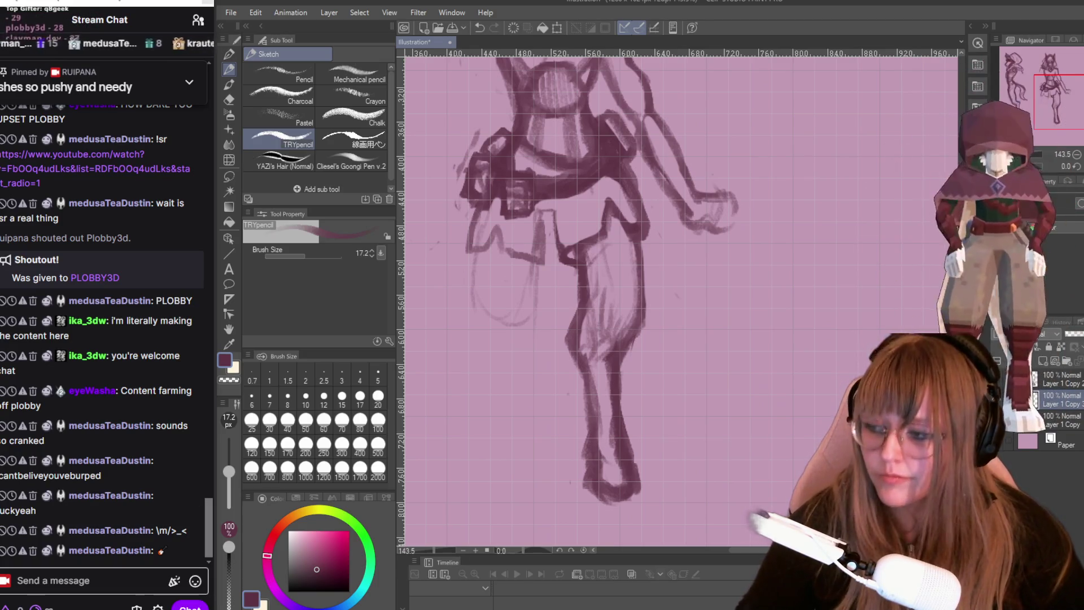
# - Erase the stray lines around the left hip and skirt, then lasso-select the figure's legs
pyautogui.scroll(-3, 498, 358)
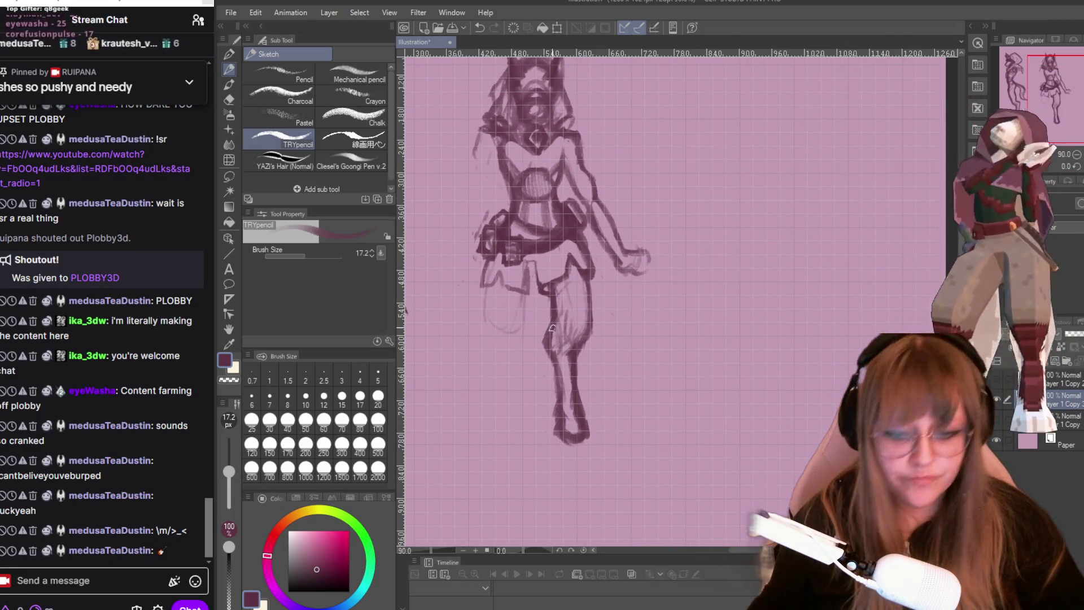
pyautogui.scroll(-1, 500, 115)
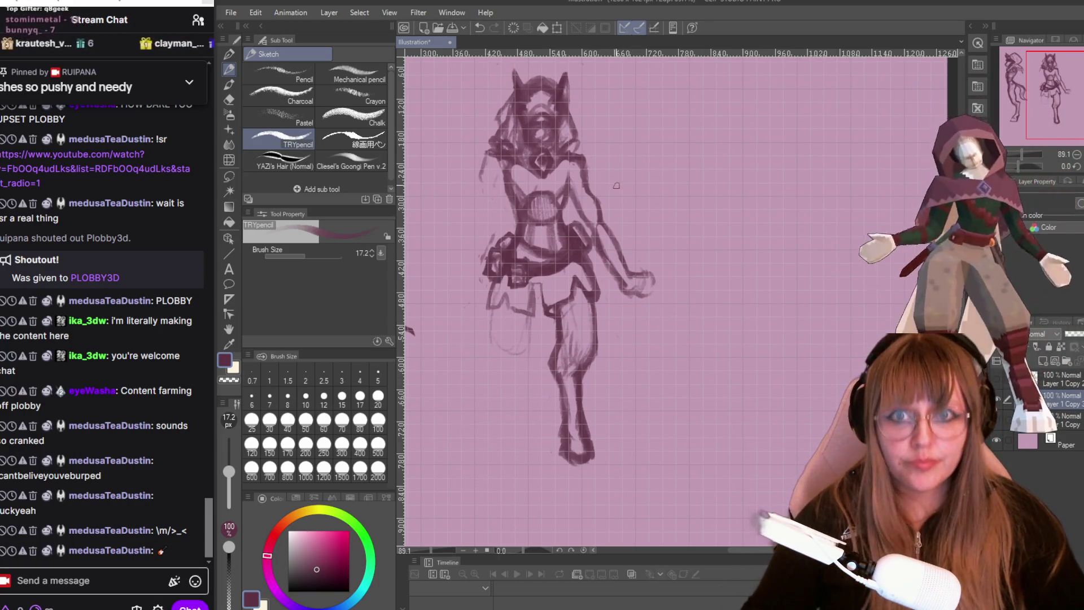
pyautogui.scroll(1, 612, 183)
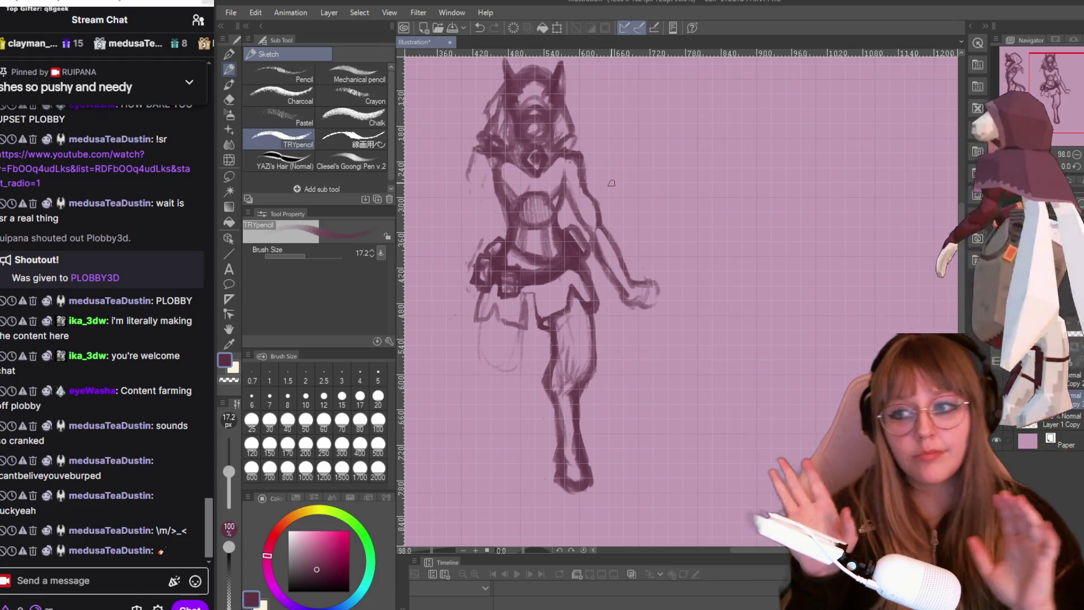
pyautogui.scroll(-2, 721, 280)
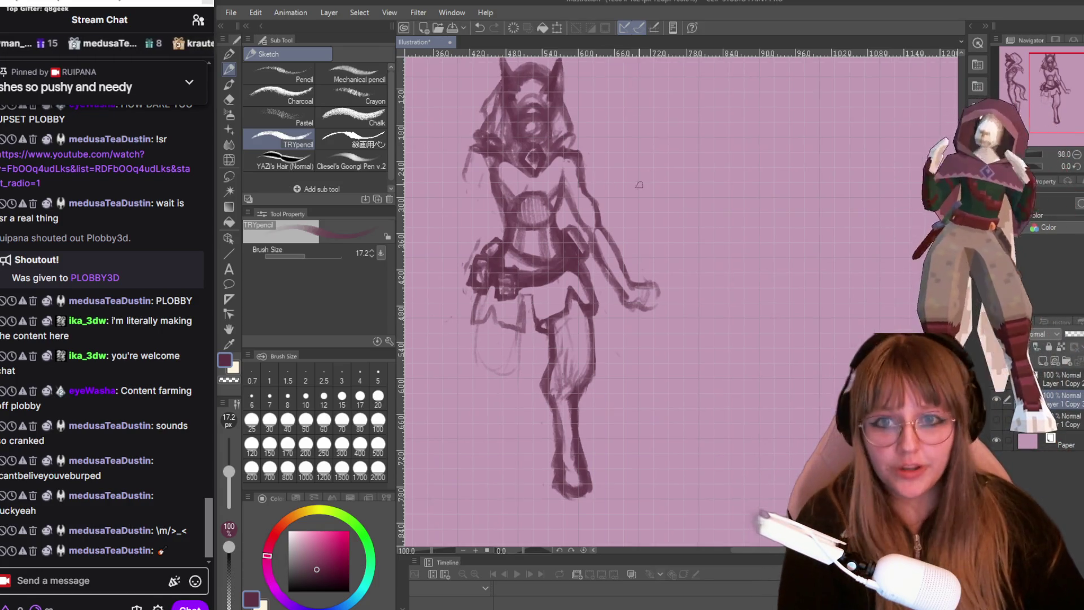
pyautogui.scroll(2, 721, 280)
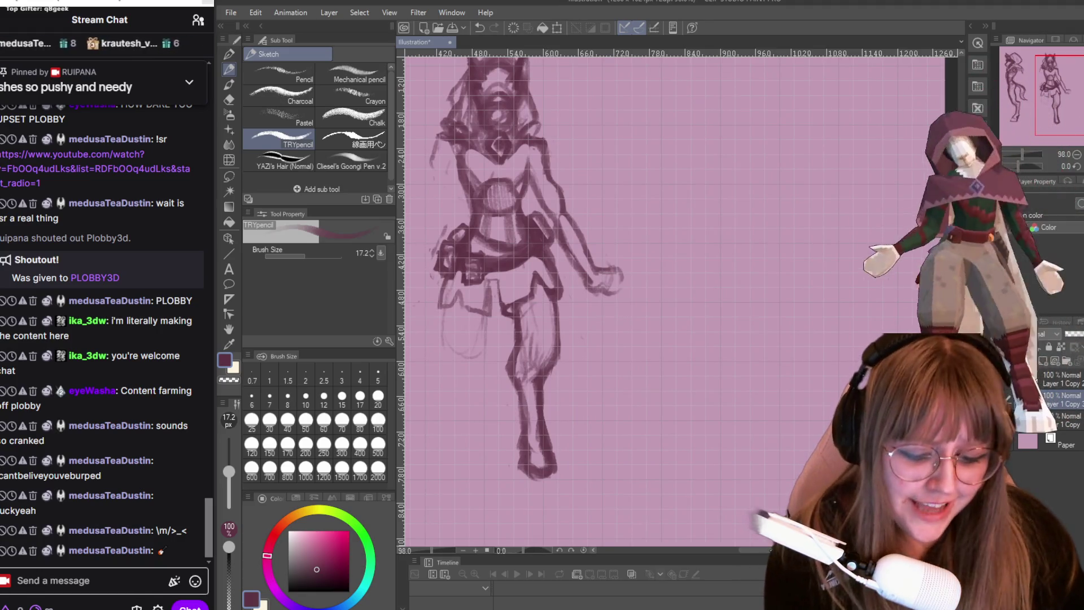
pyautogui.hscroll(-4, 753, 254)
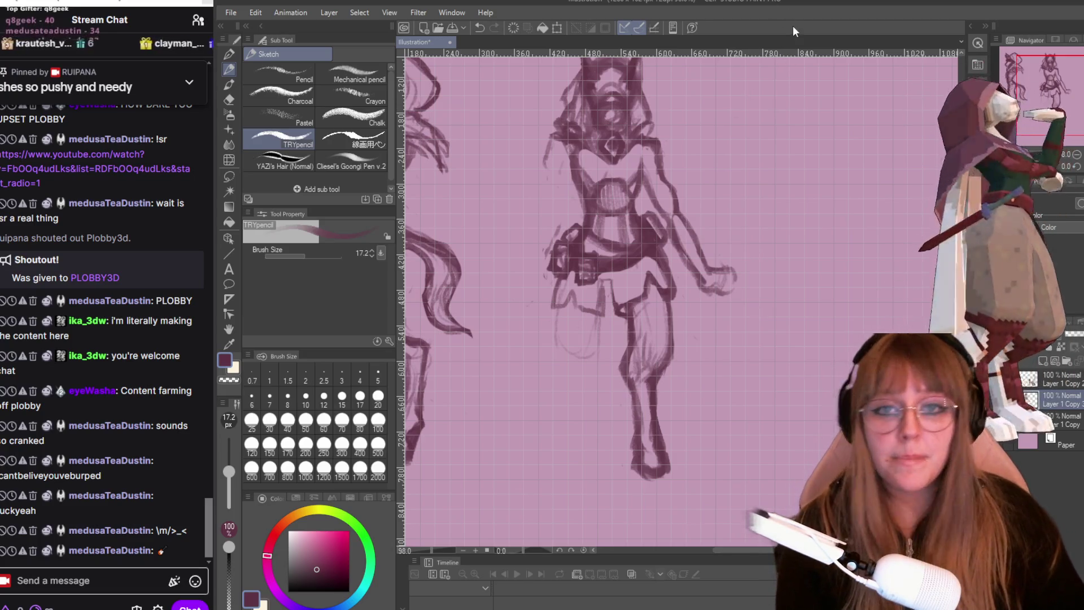
pyautogui.scroll(1, 782, 148)
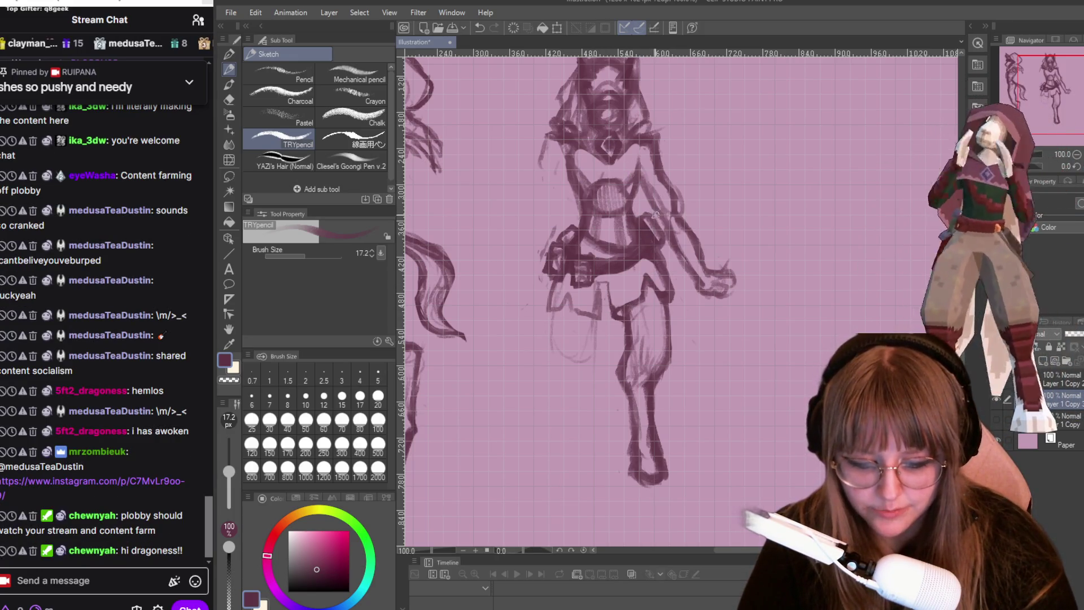
pyautogui.press('e')
pyautogui.moveTo(552, 321)
pyautogui.mouseDown()
pyautogui.moveTo(593, 299)
pyautogui.moveTo(570, 344)
pyautogui.mouseUp()
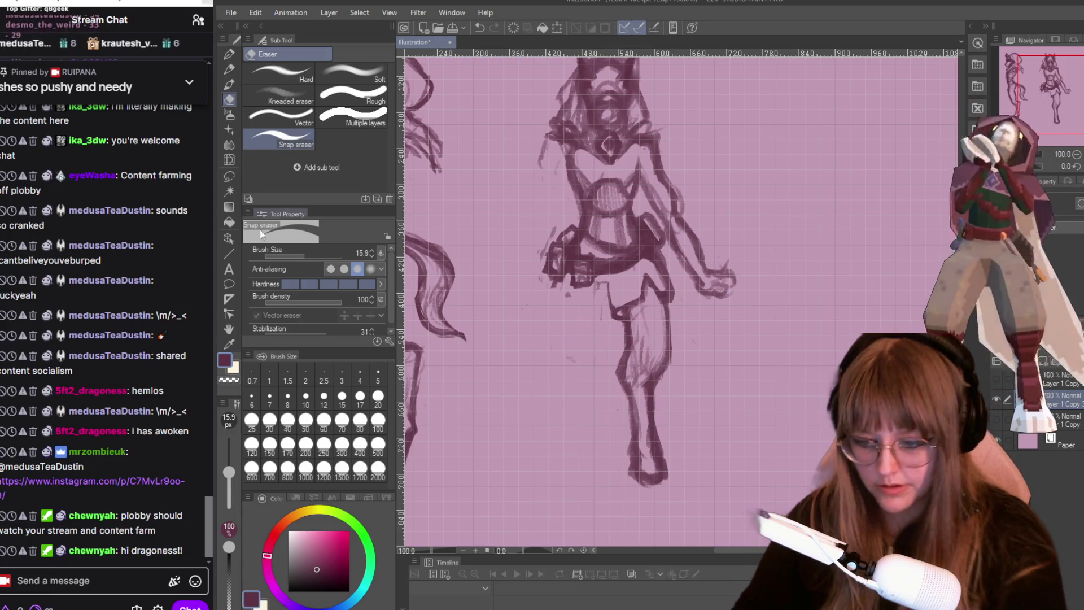
pyautogui.click(229, 177)
pyautogui.moveTo(604, 290); pyautogui.dragTo(598, 289)
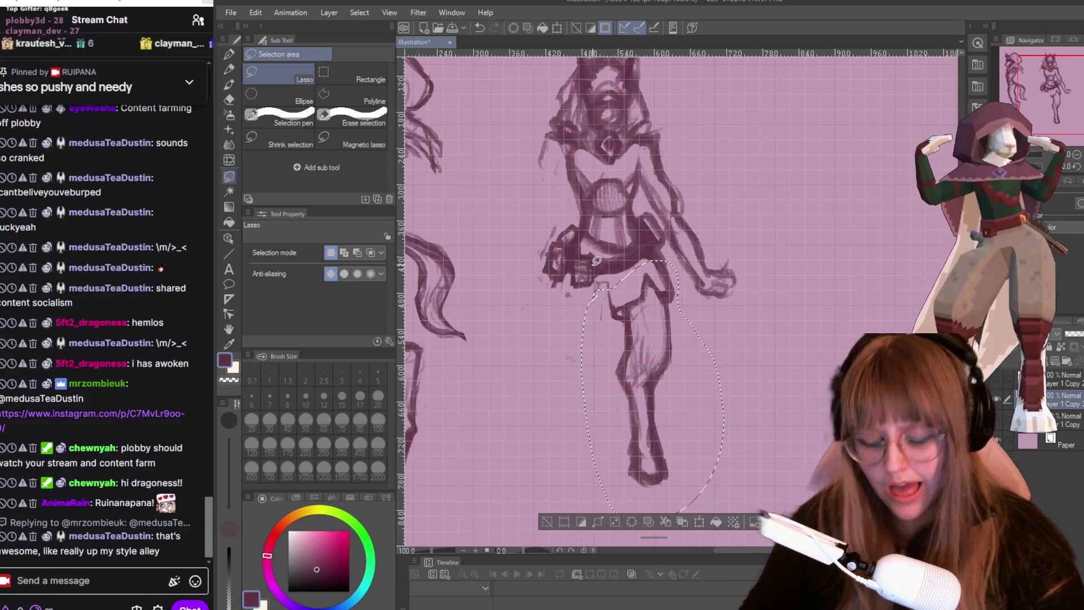
# - Flip the lasso-selected legs horizontally and shift them left under the torso
pyautogui.hotkey('ctrl', 't')
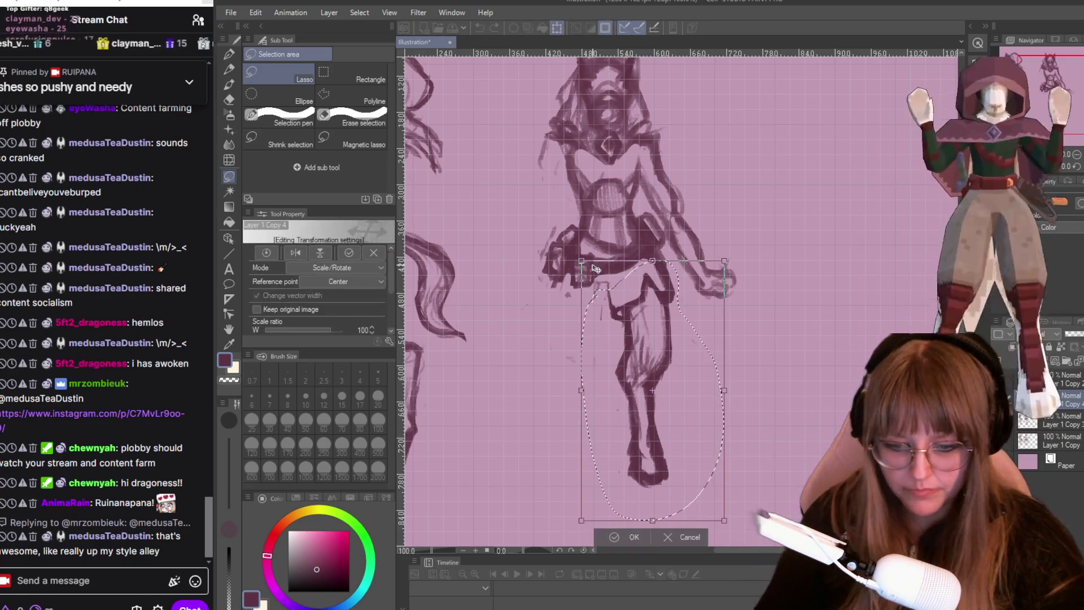
pyautogui.rightClick(684, 336)
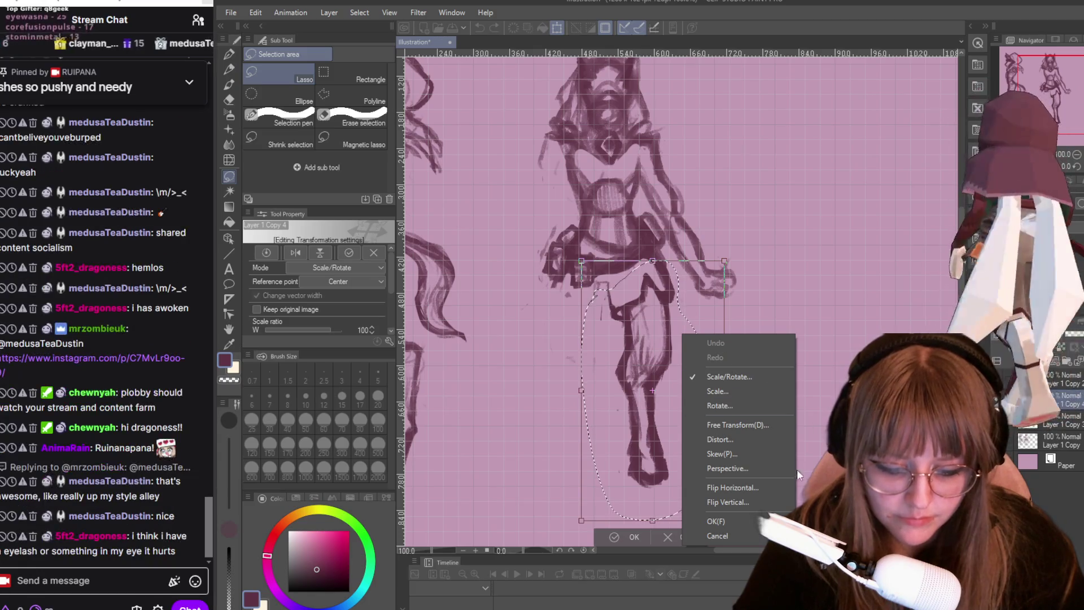
pyautogui.click(757, 488)
pyautogui.press('Left')
pyautogui.press('Left')
pyautogui.press('Left')
pyautogui.press('Left')
pyautogui.press('Left')
pyautogui.press('Left')
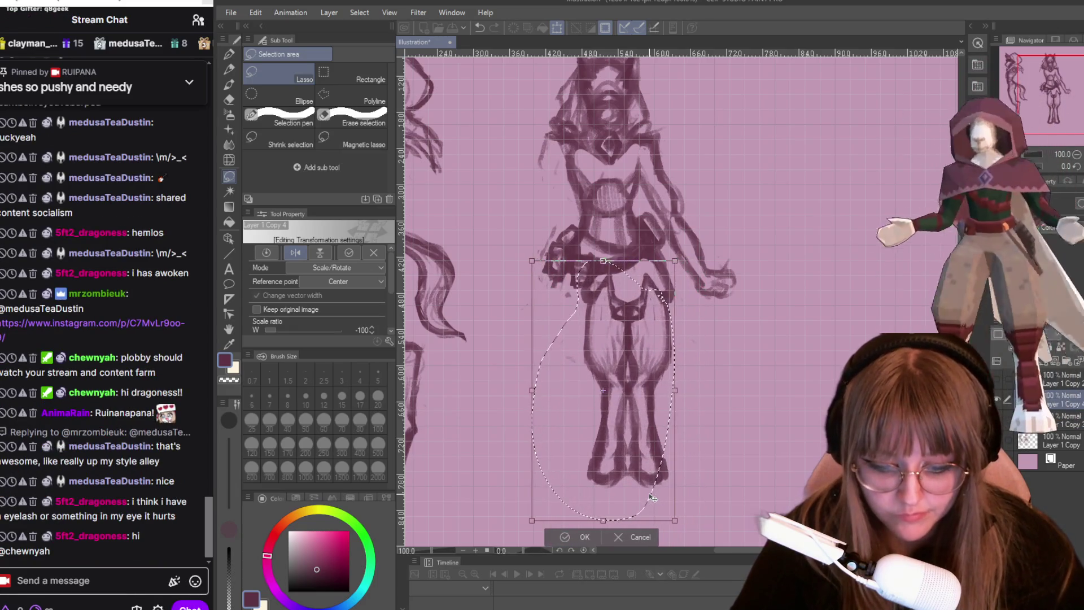
pyautogui.press('Left')
pyautogui.press('Left')
pyautogui.press('Left')
pyautogui.press('Left')
pyautogui.press('Left')
pyautogui.press('Left')
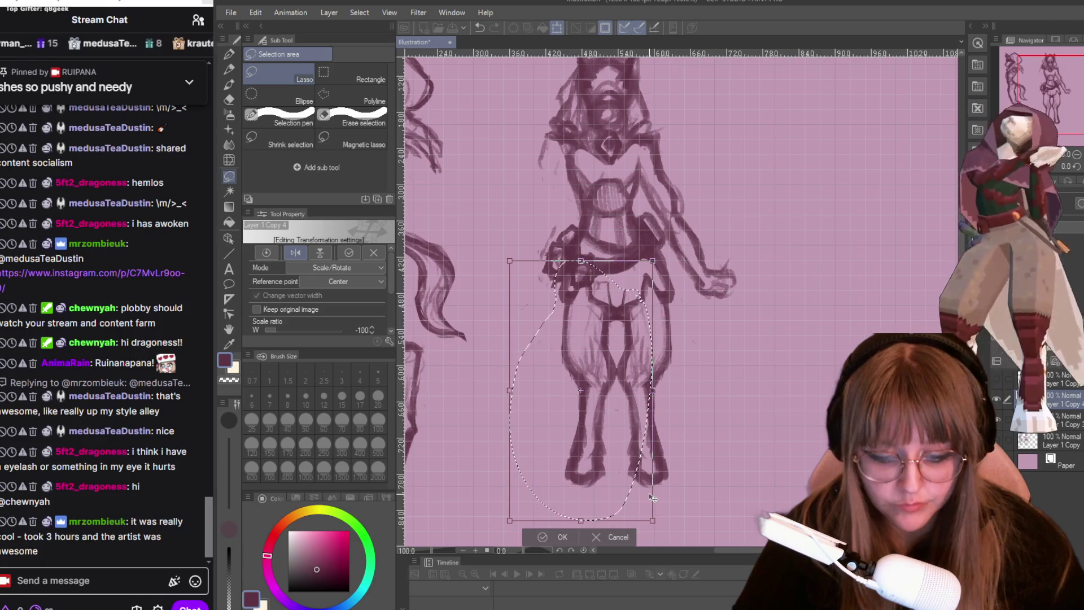
pyautogui.press('Left')
pyautogui.press('Left')
pyautogui.press('Left')
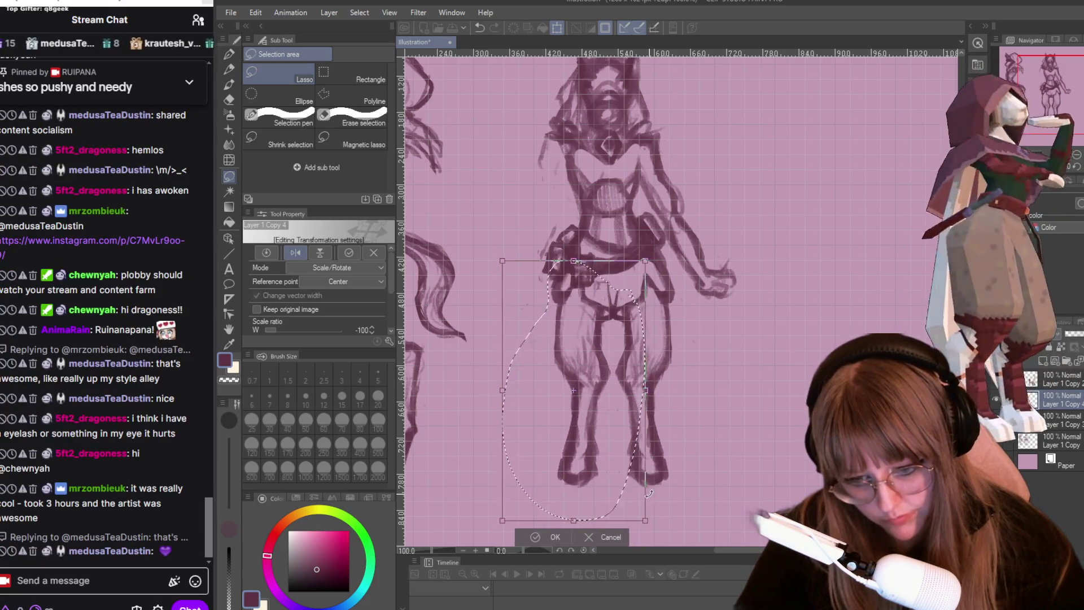
pyautogui.press('Right')
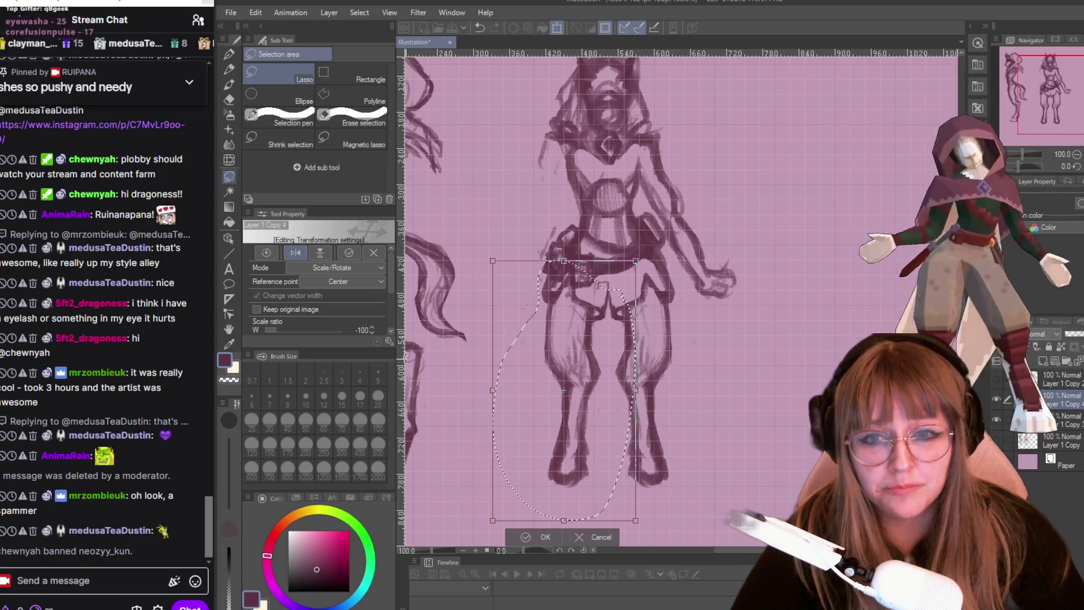
# - Zoom out, nudge the mirrored legs a few pixels right, and commit the transform
pyautogui.hotkey('ctrl', '-')
pyautogui.scroll(-1, 530, 397)
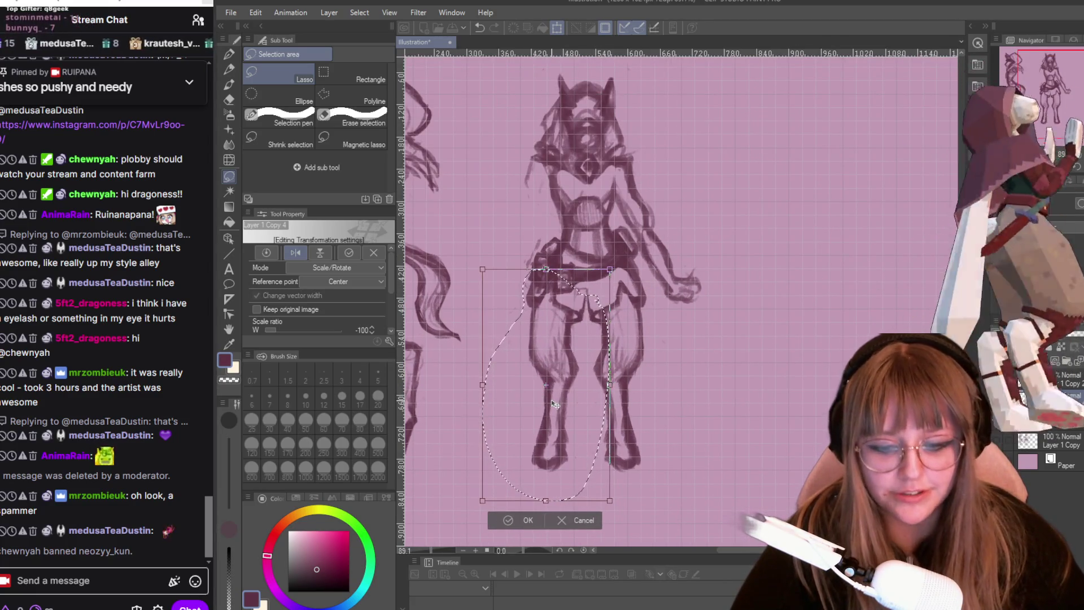
pyautogui.press('Right')
pyautogui.press('Right')
pyautogui.press('Right')
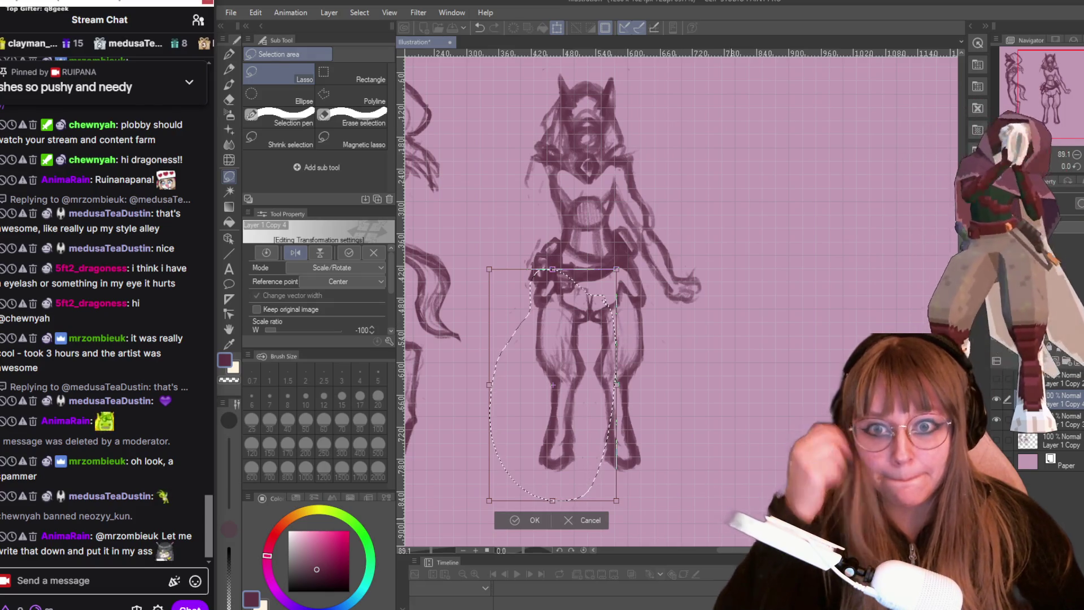
pyautogui.click(524, 524)
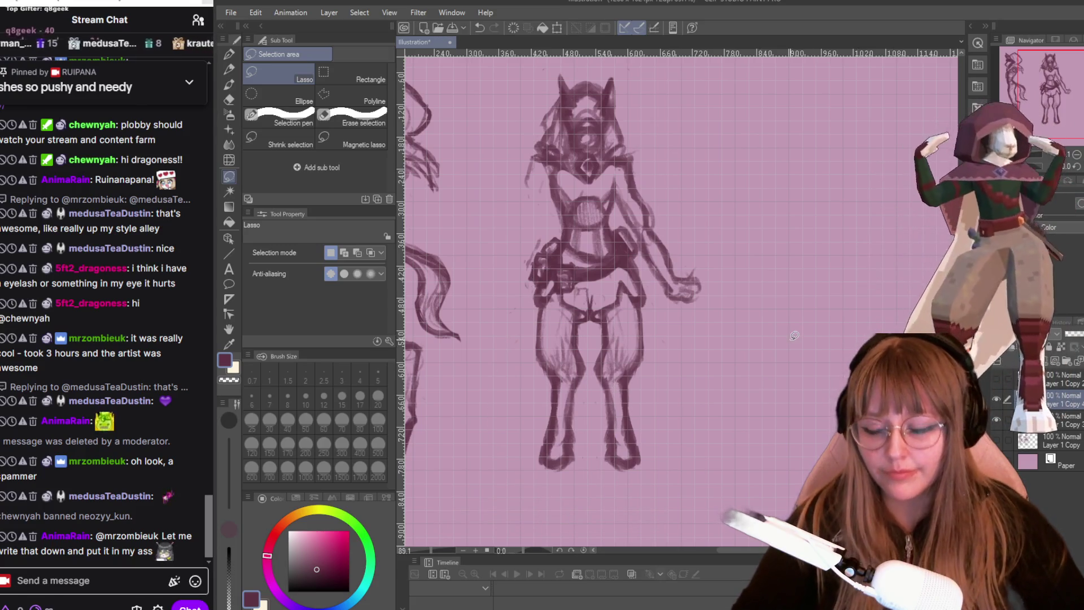
# - Select the snap eraser and zoom out to show the whole page
pyautogui.scroll(-2, 758, 320)
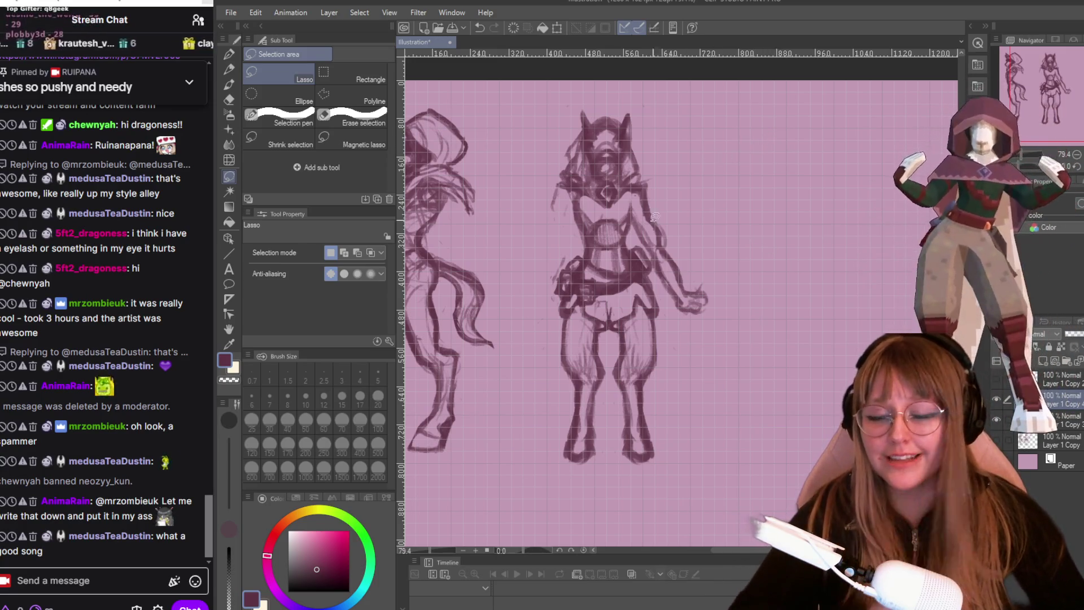
pyautogui.scroll(1, 601, 207)
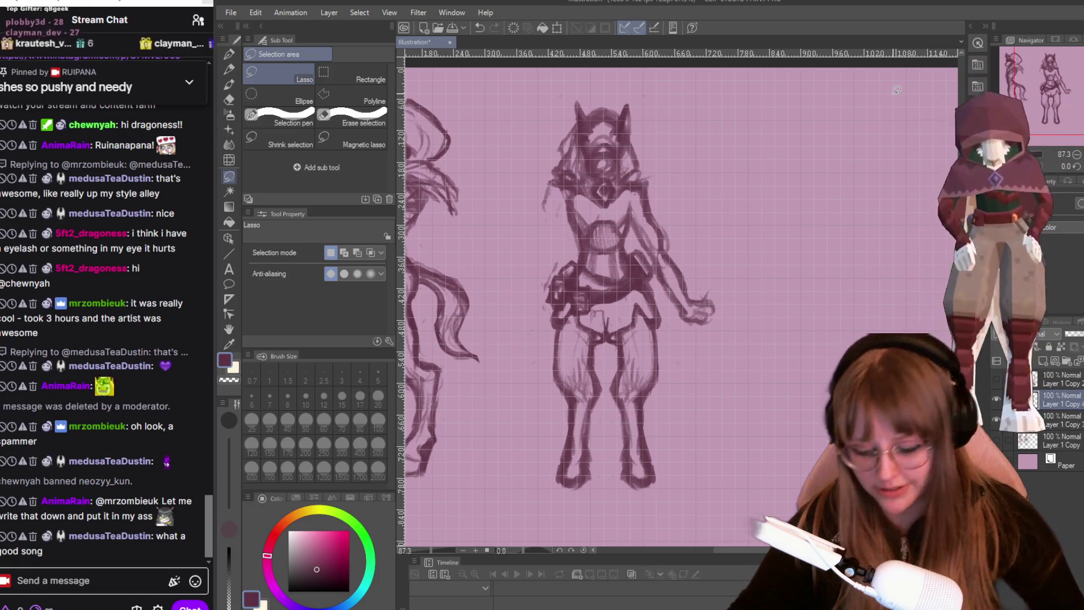
pyautogui.press('e')
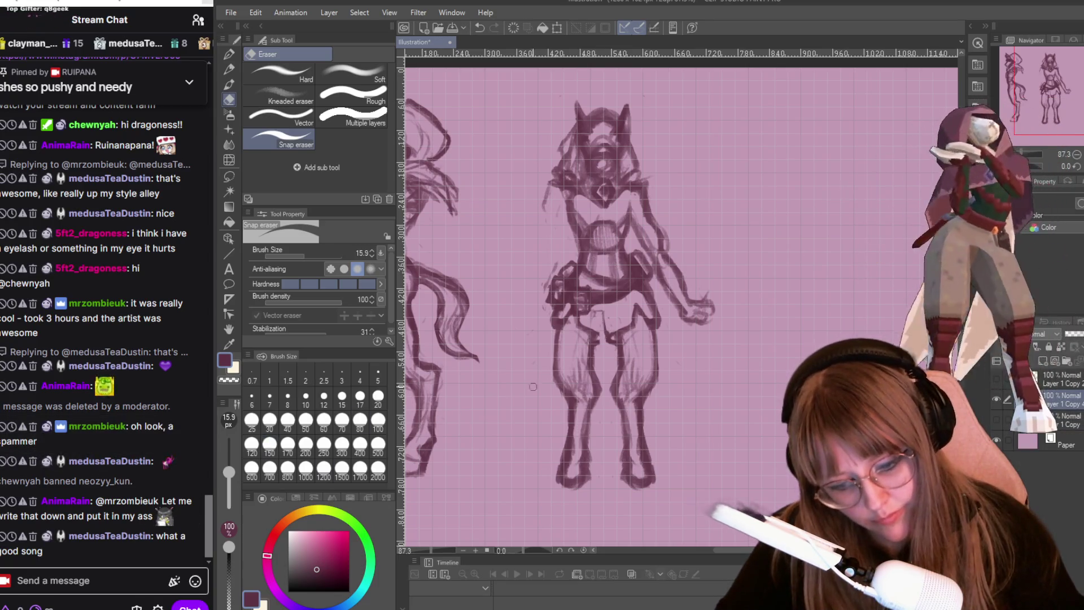
pyautogui.hotkey('ctrl', '-')
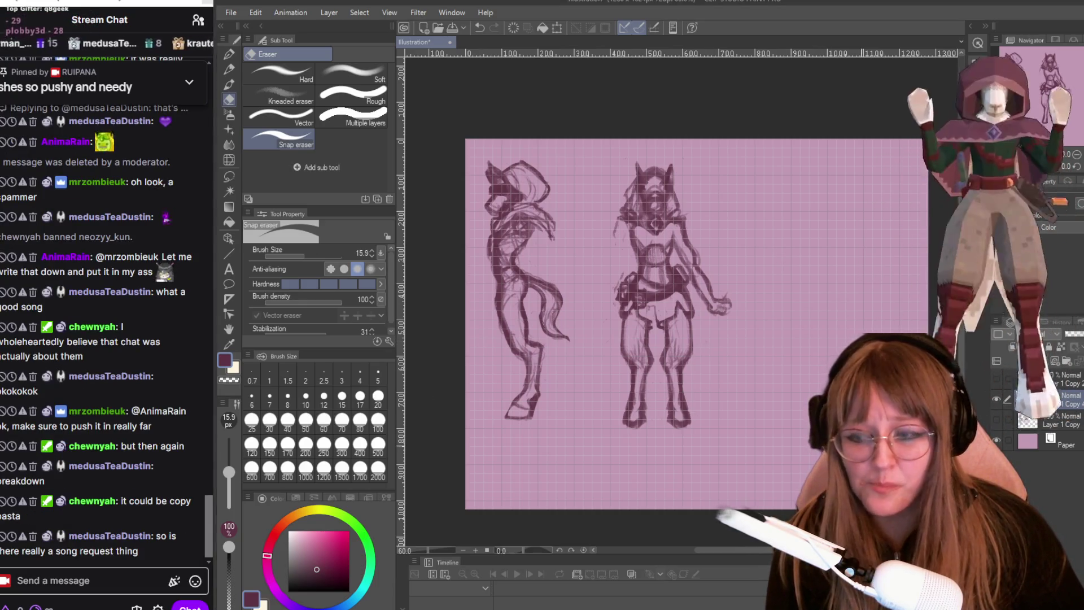
pyautogui.scroll(2, 803, 398)
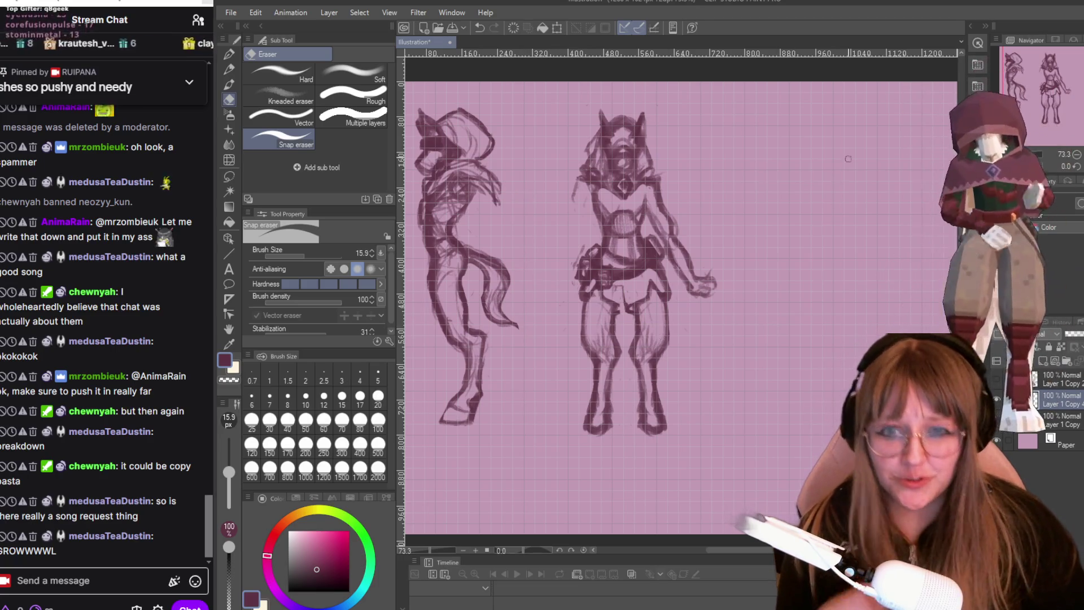
pyautogui.scroll(1, 862, 245)
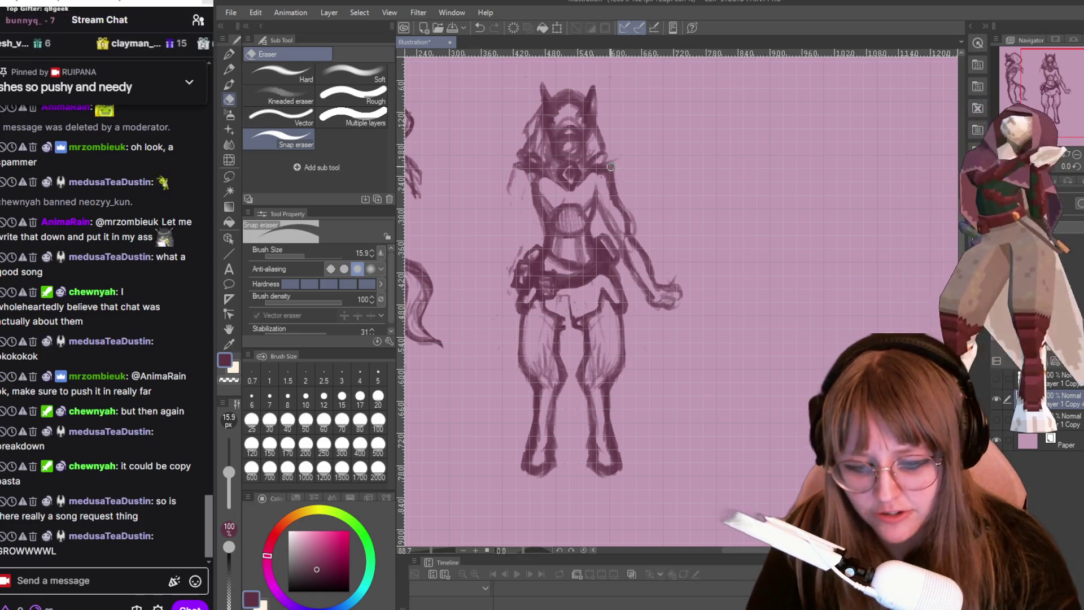
pyautogui.press('p')
pyautogui.press('p')
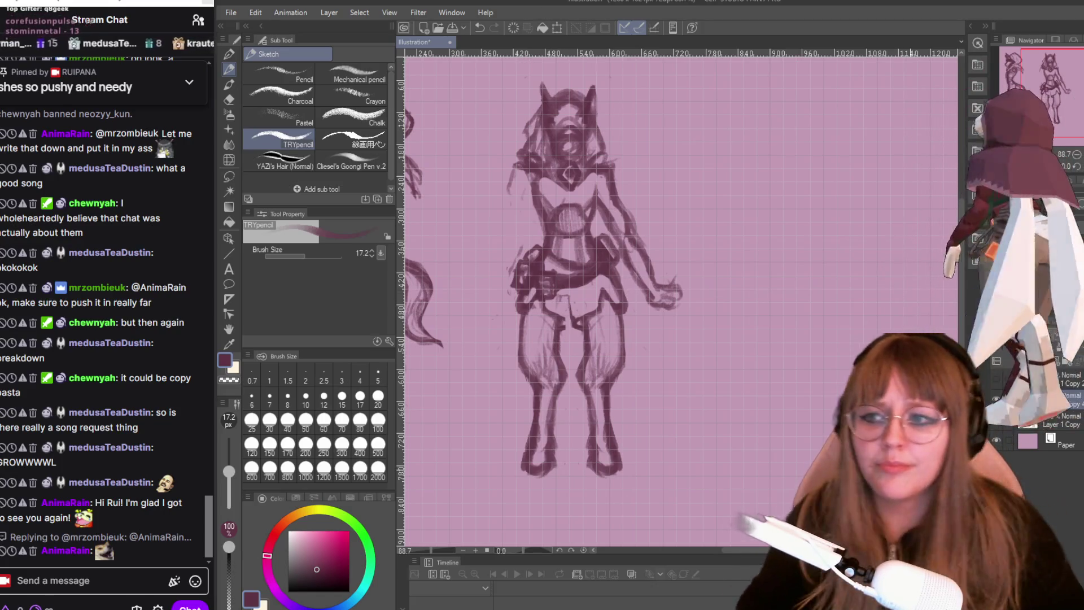
# - Zoom in to about 110% on the figure and sketch short strokes at its crotch
pyautogui.scroll(1, 535, 411)
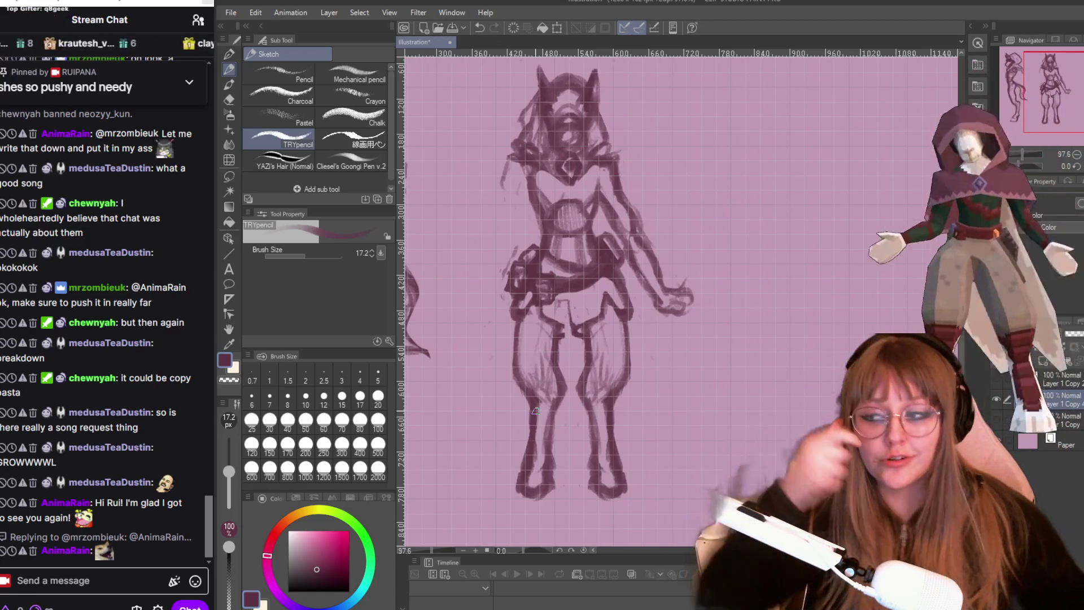
pyautogui.scroll(1, 604, 284)
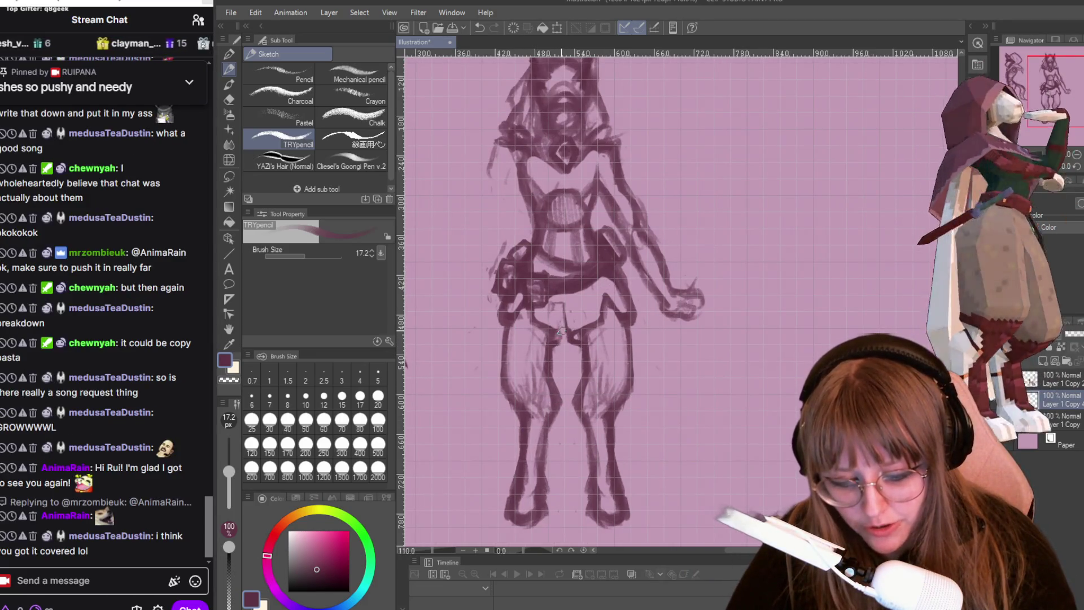
pyautogui.moveTo(563, 305)
pyautogui.mouseDown()
pyautogui.moveTo(563, 338)
pyautogui.moveTo(573, 338)
pyautogui.moveTo(561, 339)
pyautogui.moveTo(565, 321)
pyautogui.moveTo(548, 338)
pyautogui.moveTo(575, 335)
pyautogui.moveTo(605, 302)
pyautogui.mouseUp()
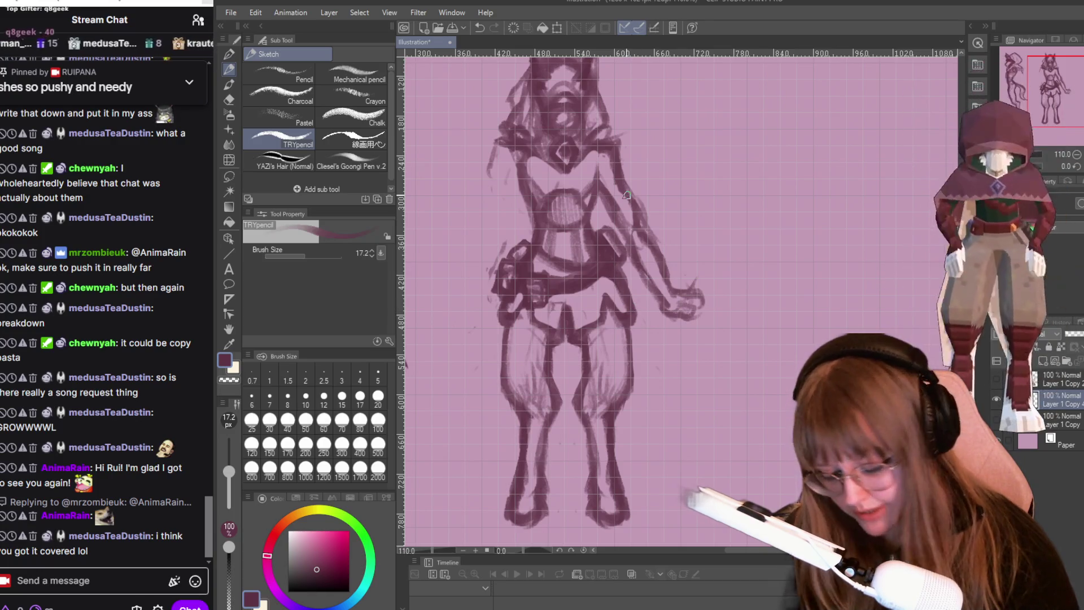
# - Switch briefly to the Snap eraser and back to the TRYpencil, then readjust the zoom
pyautogui.press('e')
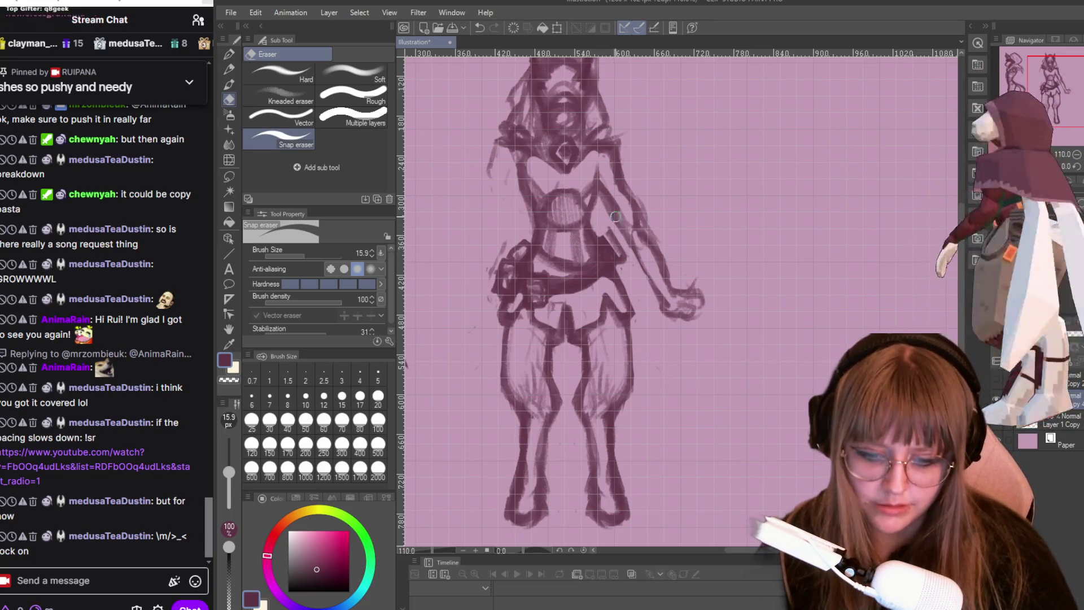
pyautogui.press('p')
pyautogui.press('p')
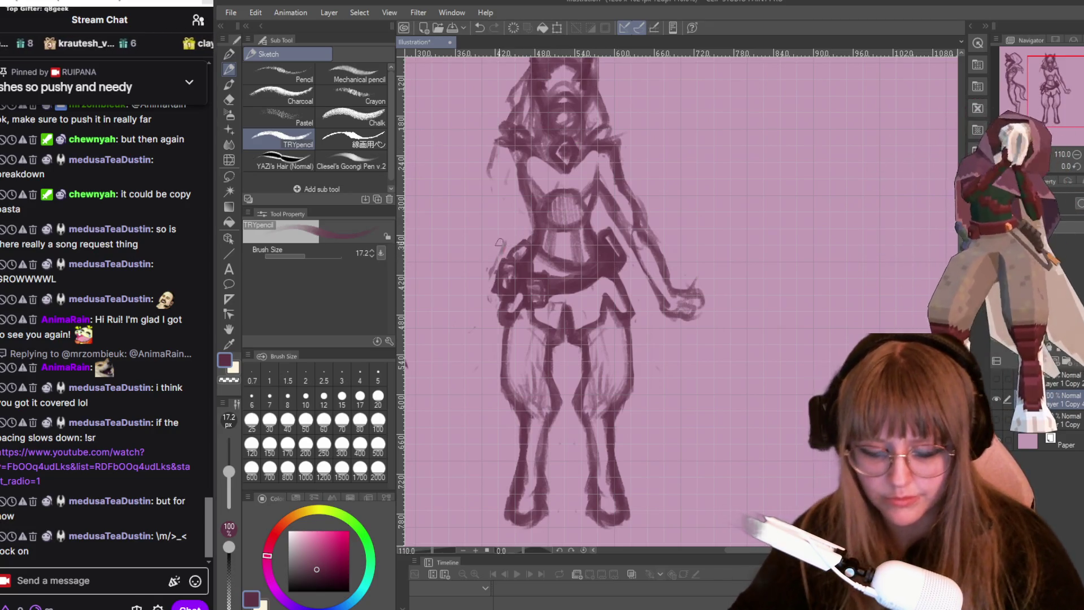
pyautogui.scroll(-2, 502, 217)
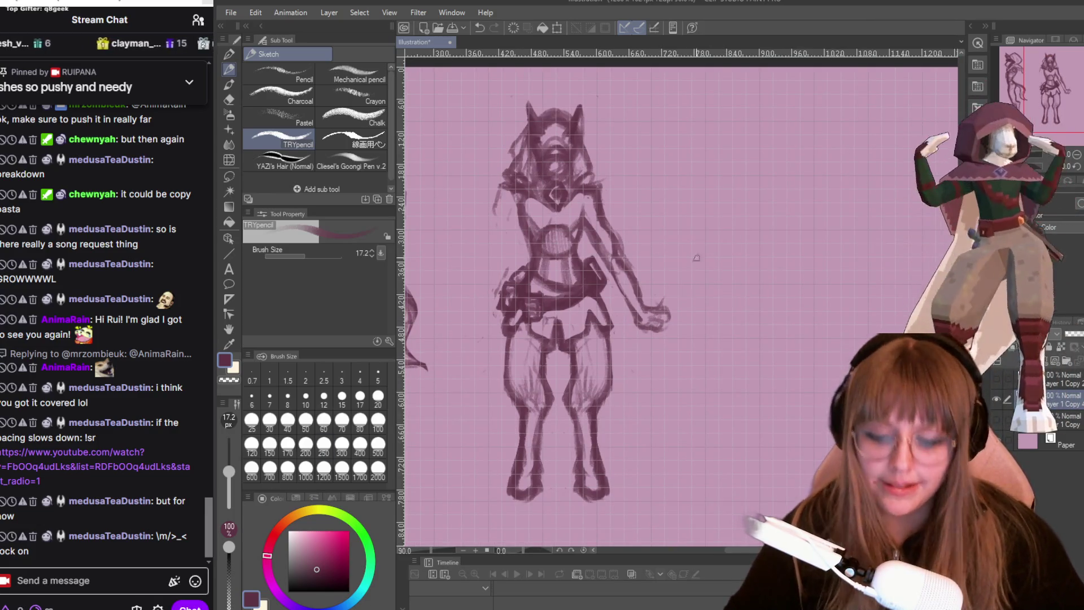
pyautogui.scroll(3, 723, 248)
# - Erase the torso hatching, then darken the belt curve and add a faint torso centre line
pyautogui.press('e')
pyautogui.moveTo(522, 228)
pyautogui.mouseDown()
pyautogui.moveTo(517, 273)
pyautogui.moveTo(551, 272)
pyautogui.moveTo(552, 217)
pyautogui.moveTo(546, 248)
pyautogui.moveTo(515, 223)
pyautogui.moveTo(530, 210)
pyautogui.moveTo(513, 200)
pyautogui.moveTo(552, 213)
pyautogui.mouseUp()
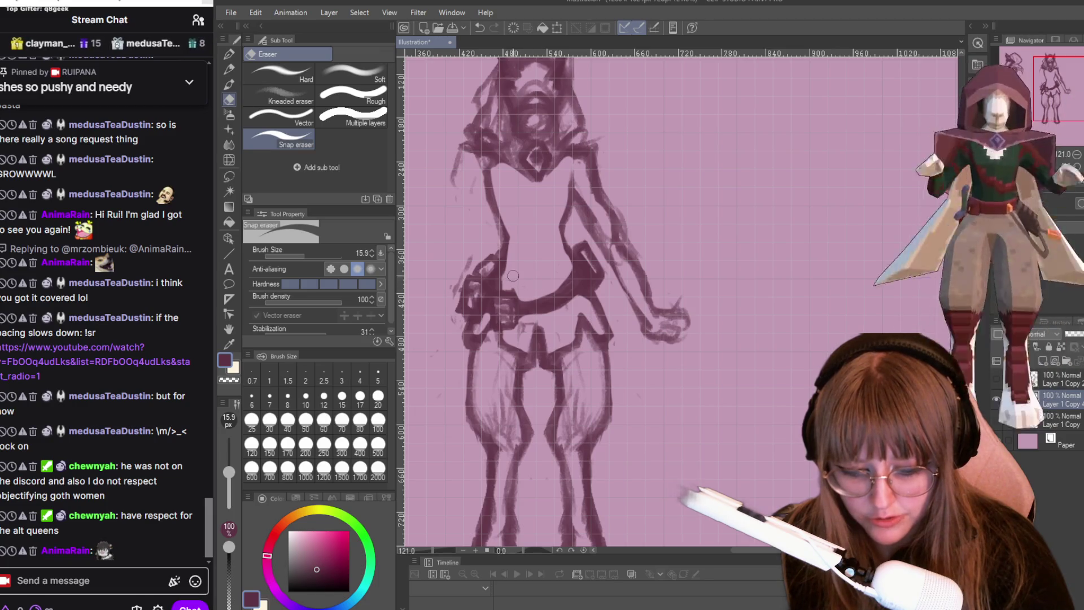
pyautogui.press('p')
pyautogui.press('p')
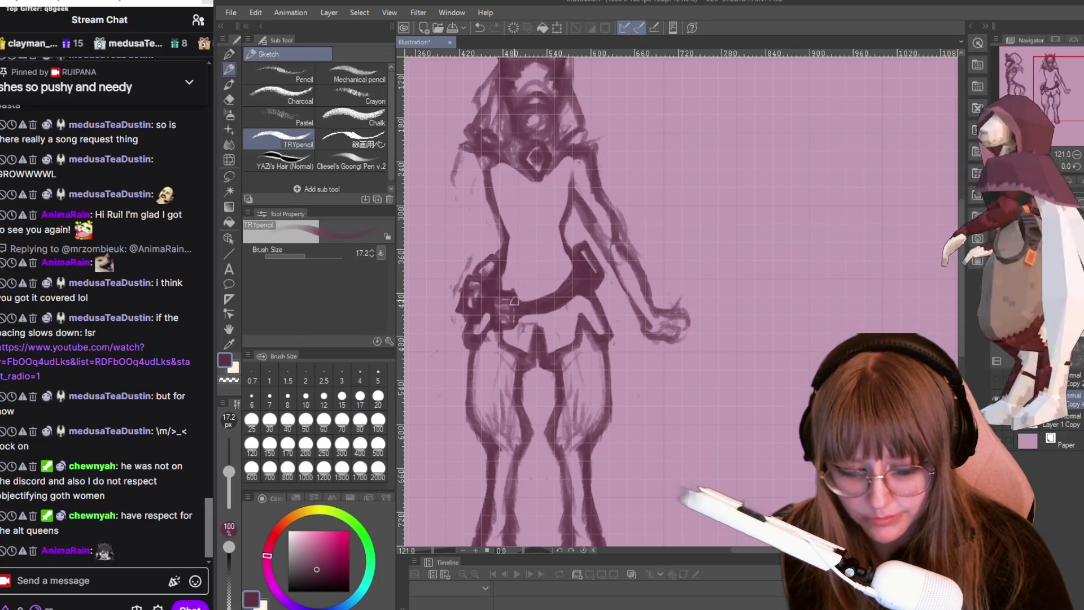
pyautogui.moveTo(575, 266); pyautogui.dragTo(532, 298)
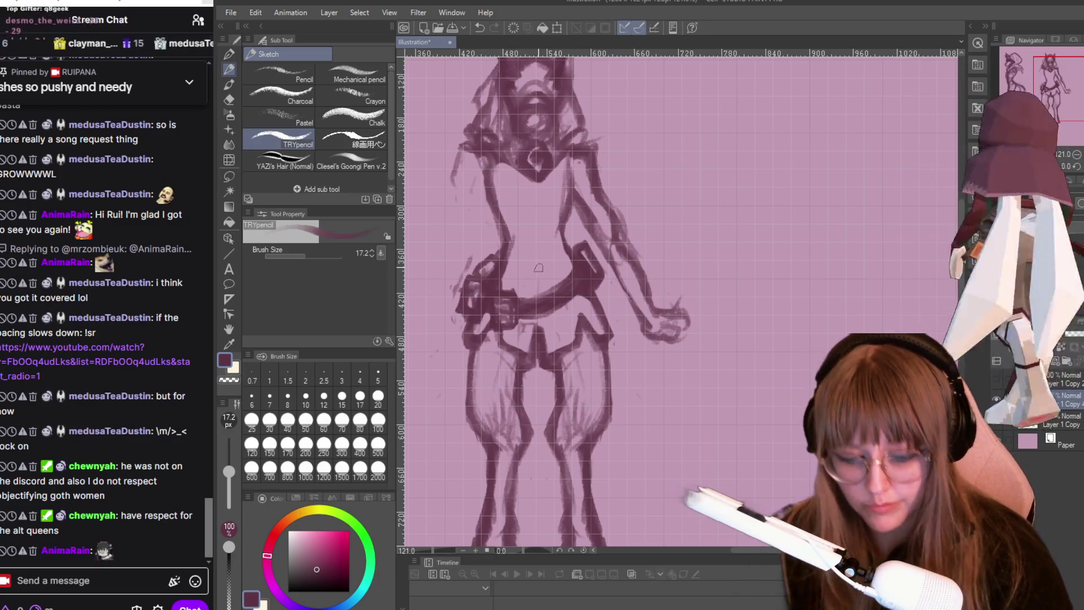
pyautogui.moveTo(528, 175); pyautogui.dragTo(534, 275)
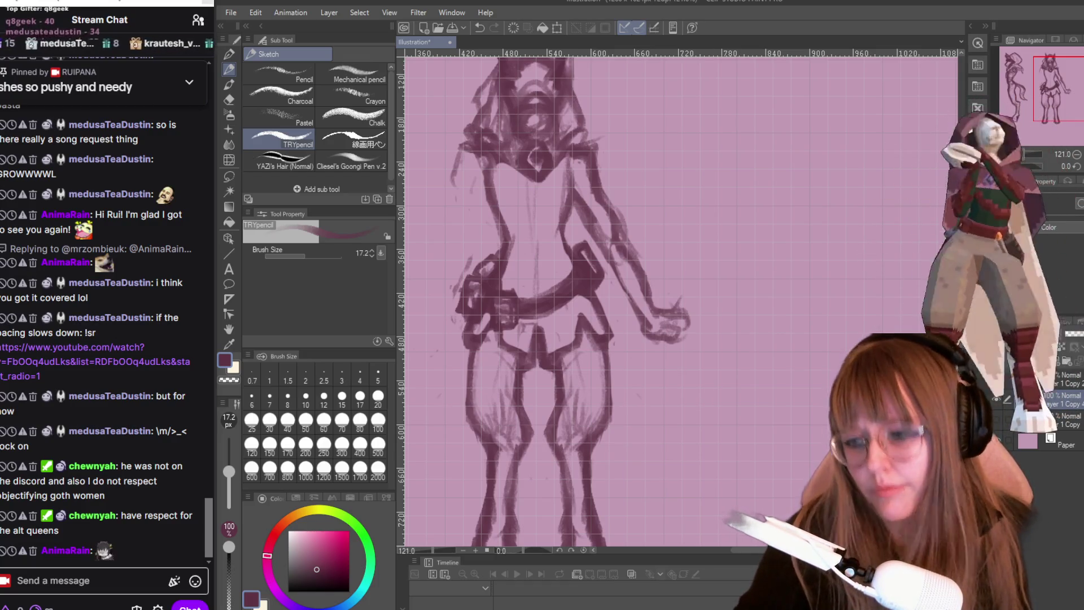
pyautogui.hotkey('ctrl', '-')
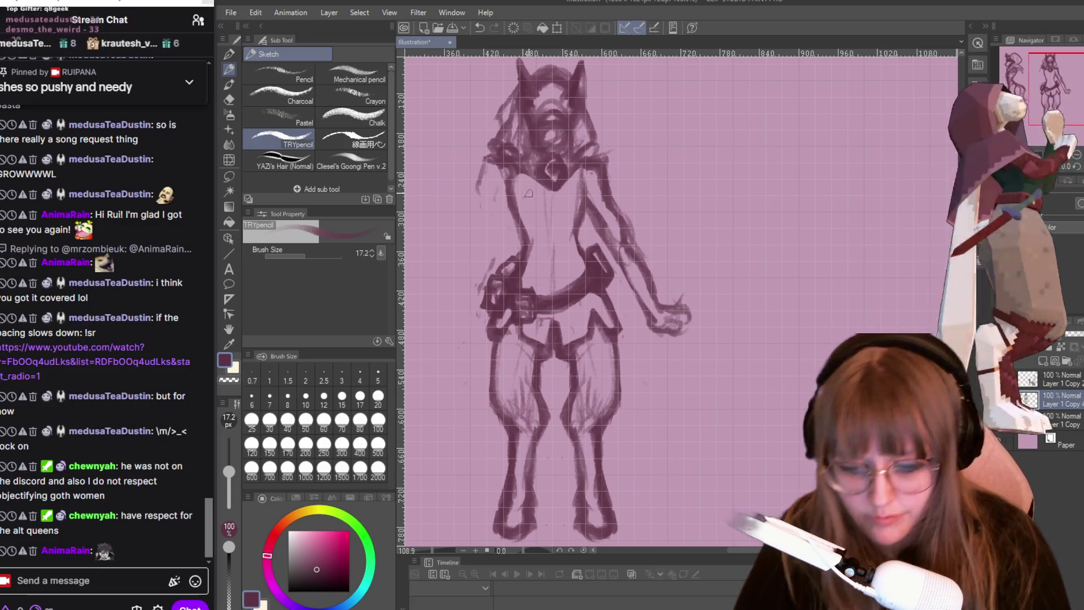
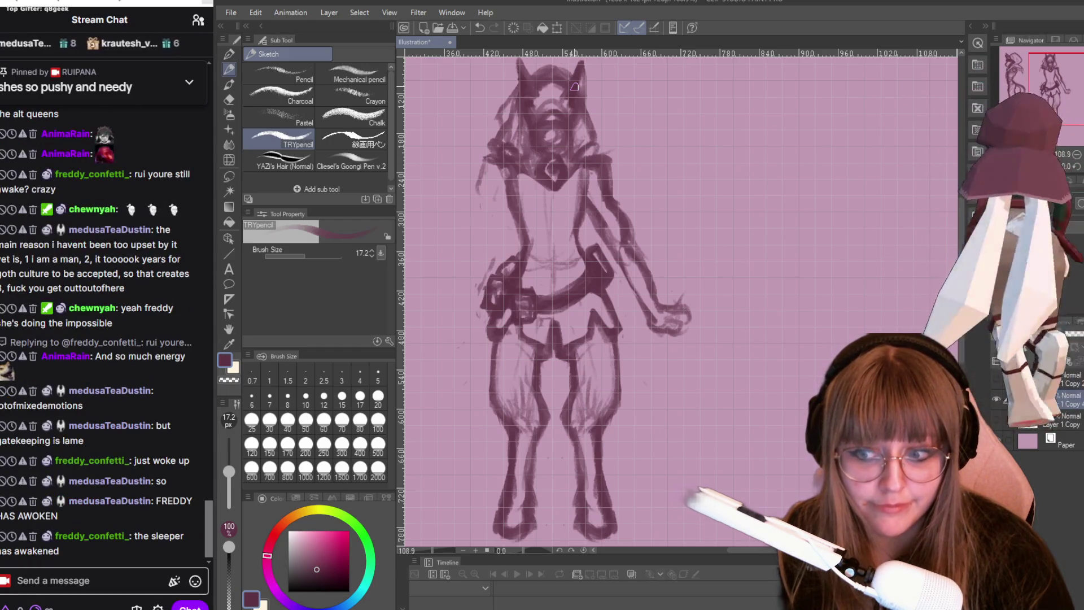
# - Darken the front figure's right shoulder, upper arm, forearm and hand with pencil strokes
pyautogui.moveTo(587, 162)
pyautogui.mouseDown()
pyautogui.moveTo(603, 151)
pyautogui.moveTo(631, 222)
pyautogui.mouseUp()
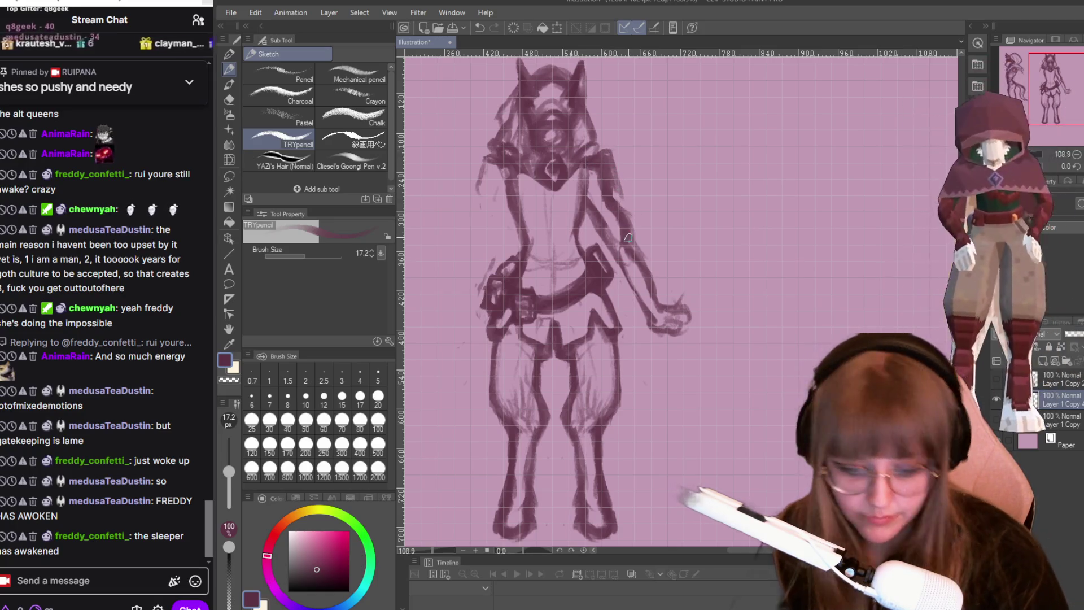
pyautogui.moveTo(641, 265)
pyautogui.mouseDown()
pyautogui.moveTo(628, 311)
pyautogui.moveTo(617, 308)
pyautogui.mouseUp()
pyautogui.moveTo(624, 267); pyautogui.dragTo(633, 312)
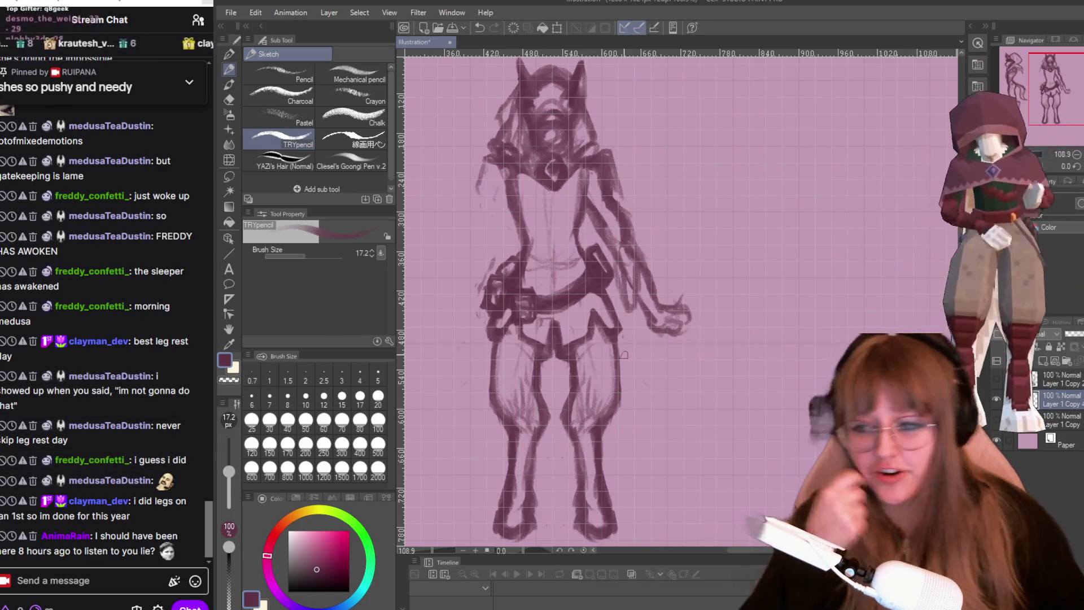
pyautogui.scroll(1, 677, 175)
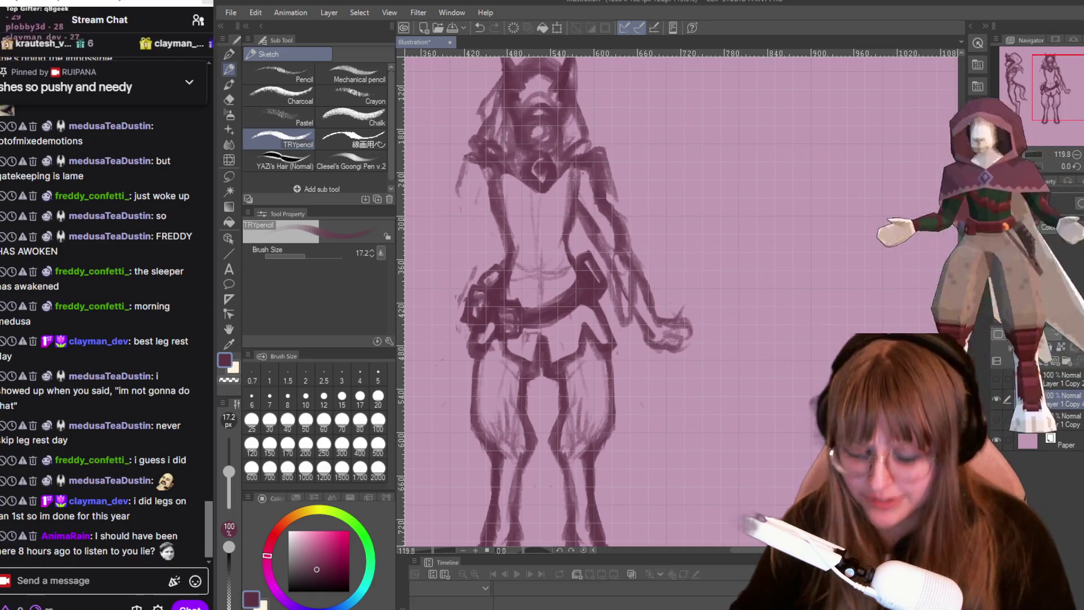
pyautogui.press('e')
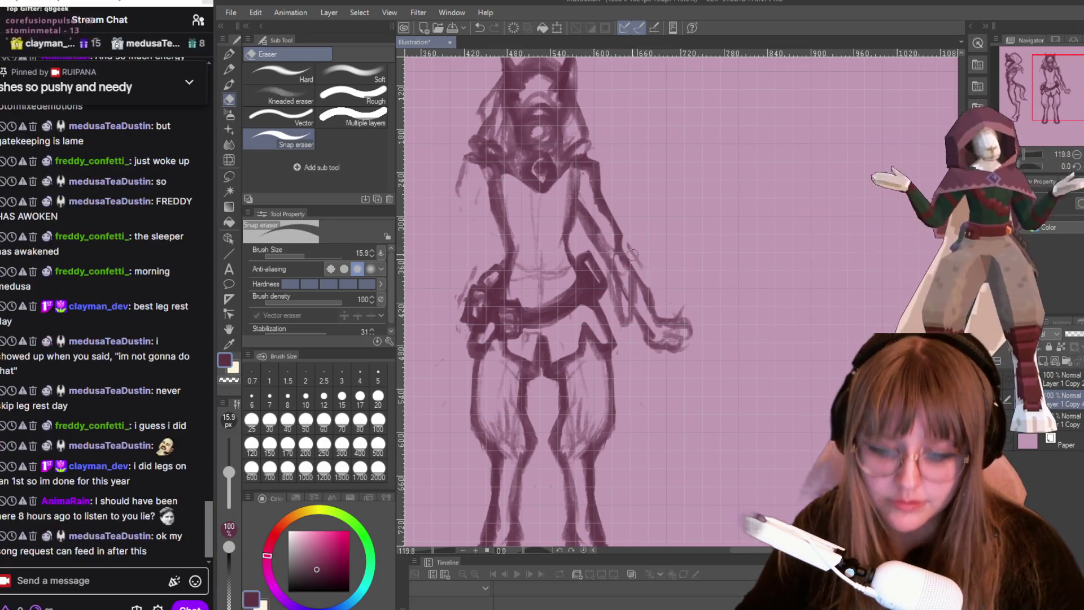
pyautogui.press('p')
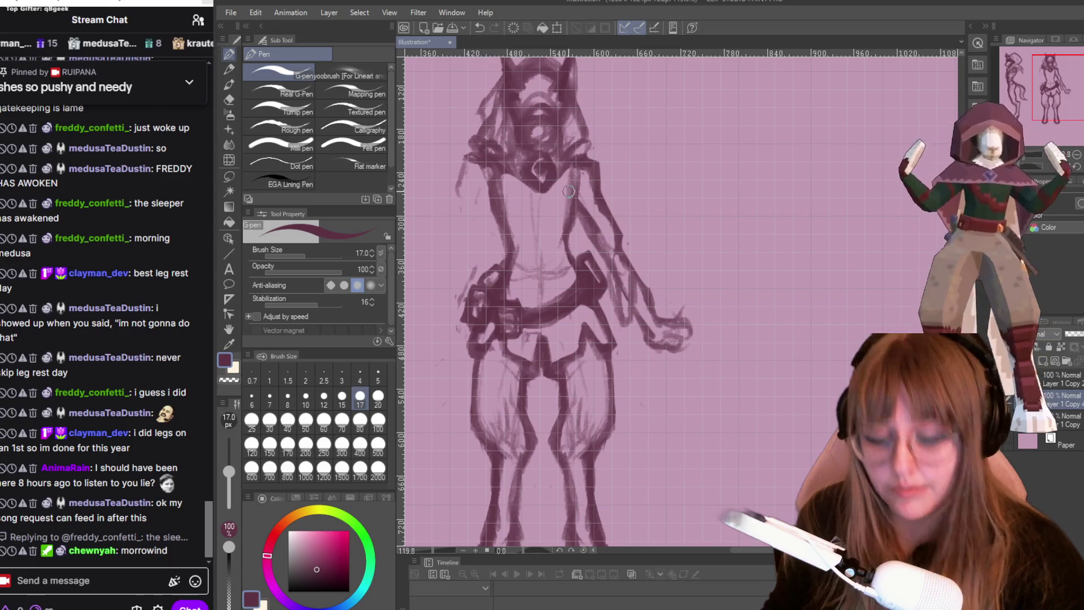
pyautogui.press('p')
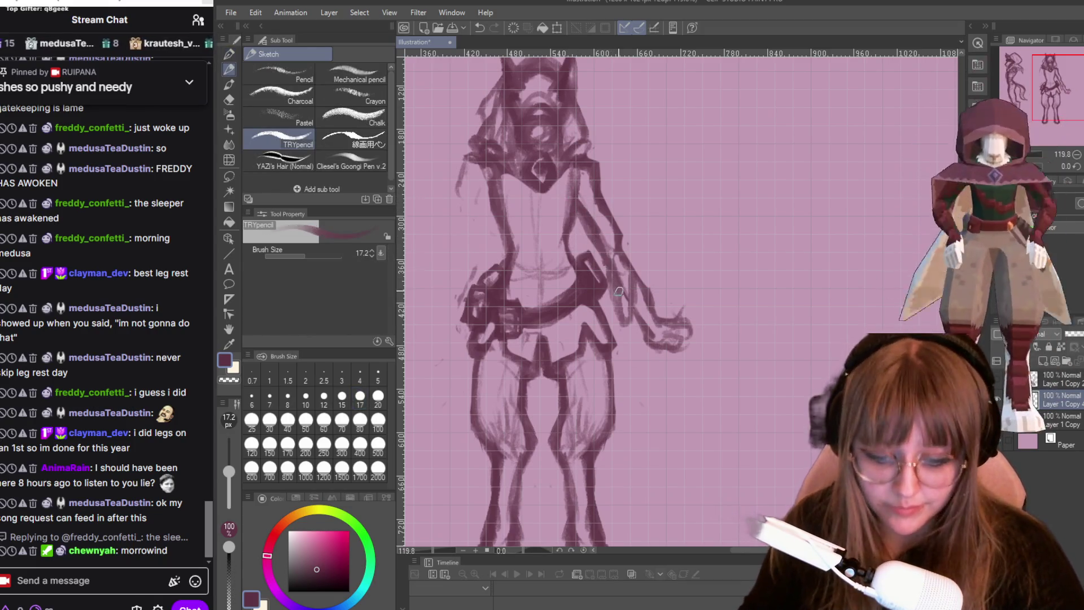
pyautogui.press('e')
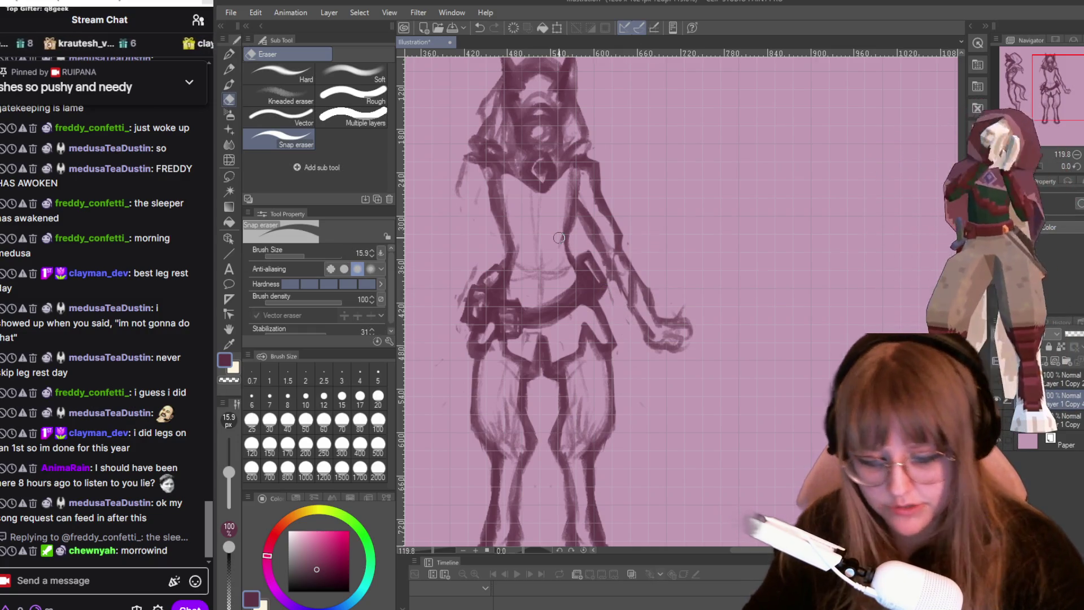
pyautogui.press('p')
pyautogui.press('p')
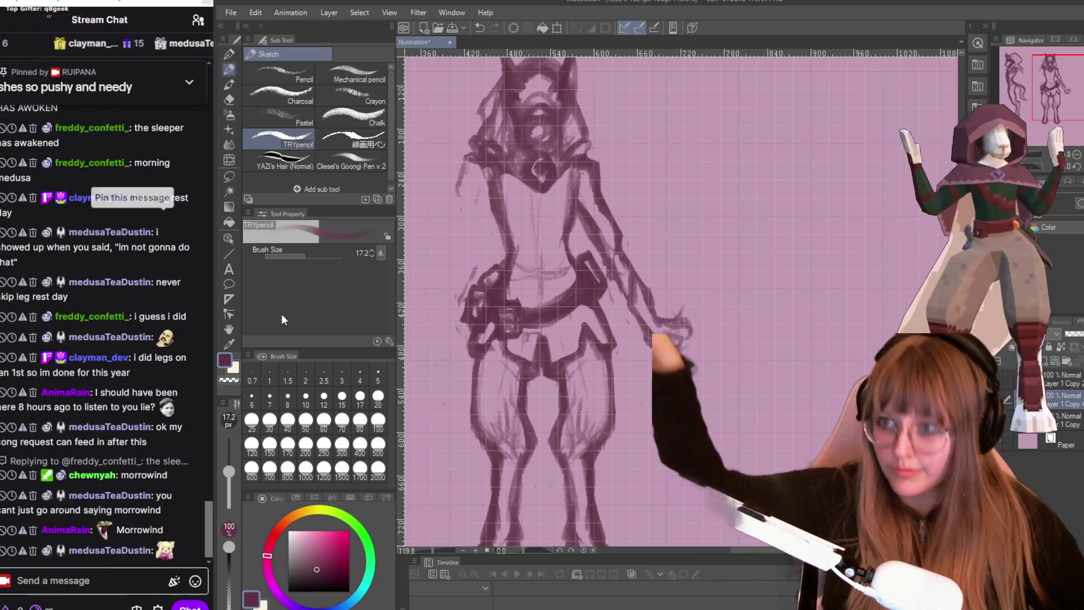
pyautogui.scroll(10, 84, 320)
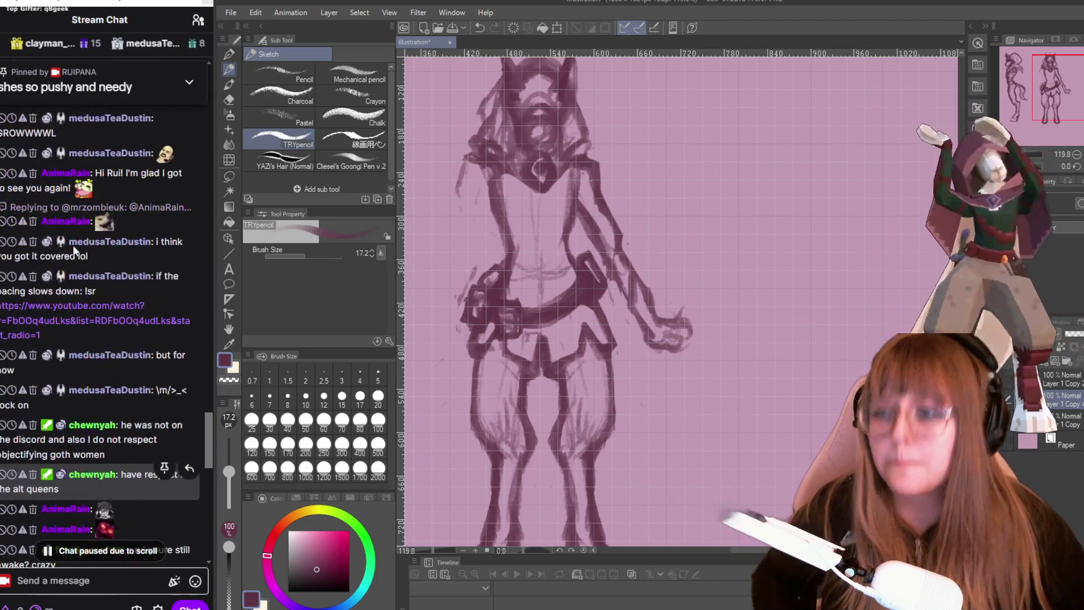
pyautogui.tripleClick(82, 327)
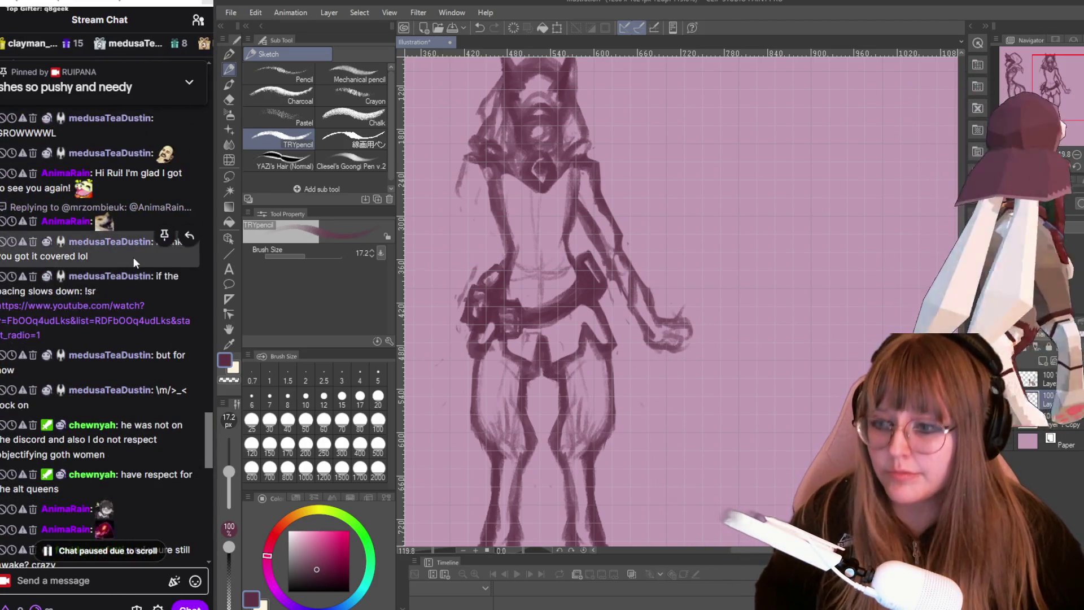
pyautogui.click(32, 357)
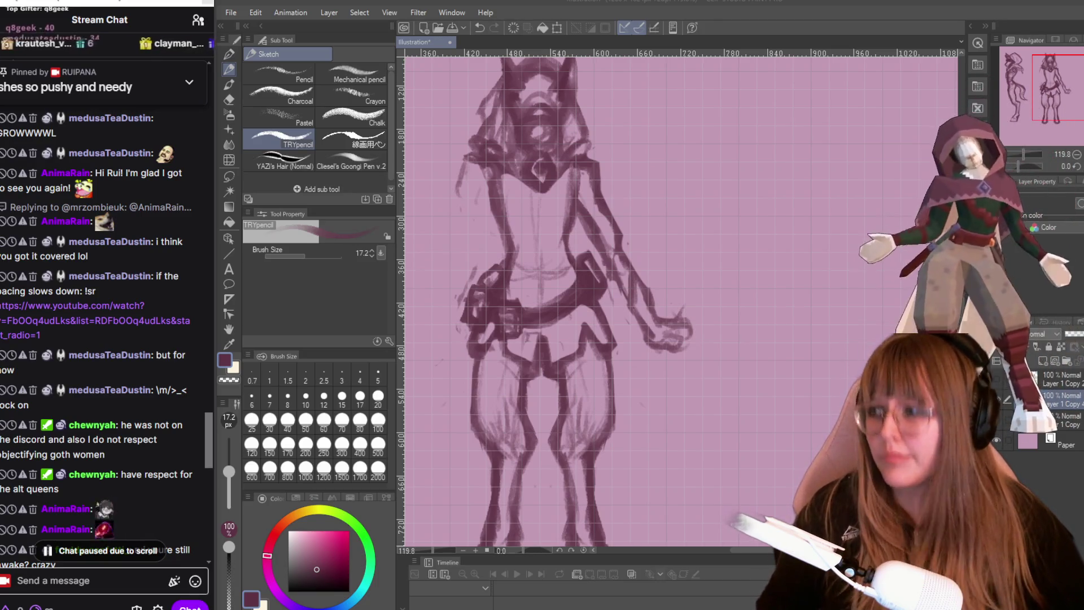
pyautogui.click(94, 556)
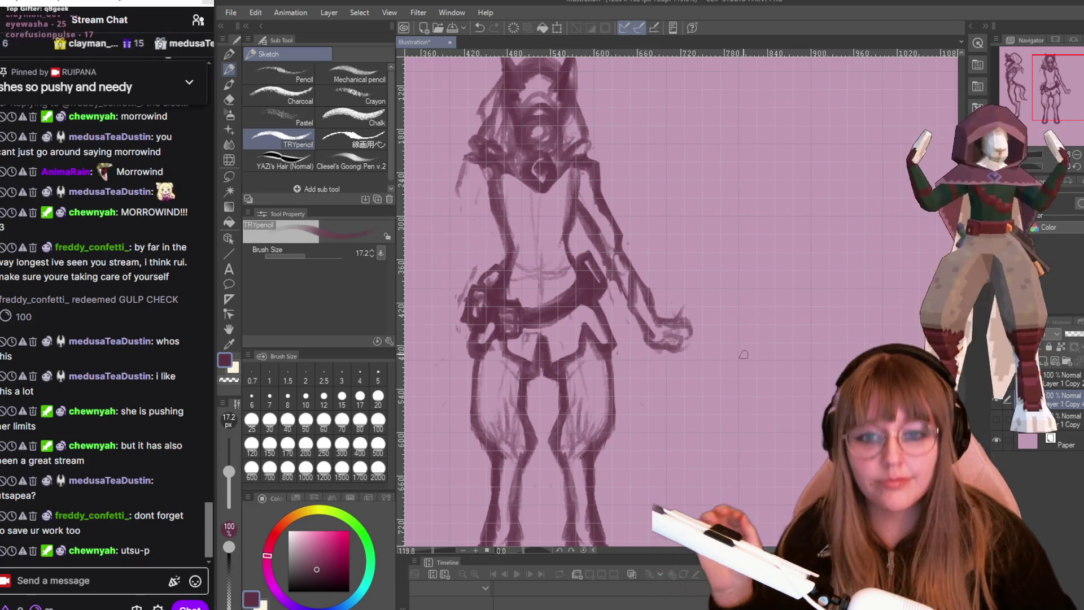
# - Save the sketch with Ctrl+S into the GameDevelopement folder under the file name 'curier'
pyautogui.scroll(-1, 709, 342)
pyautogui.hotkey('ctrl', 's')
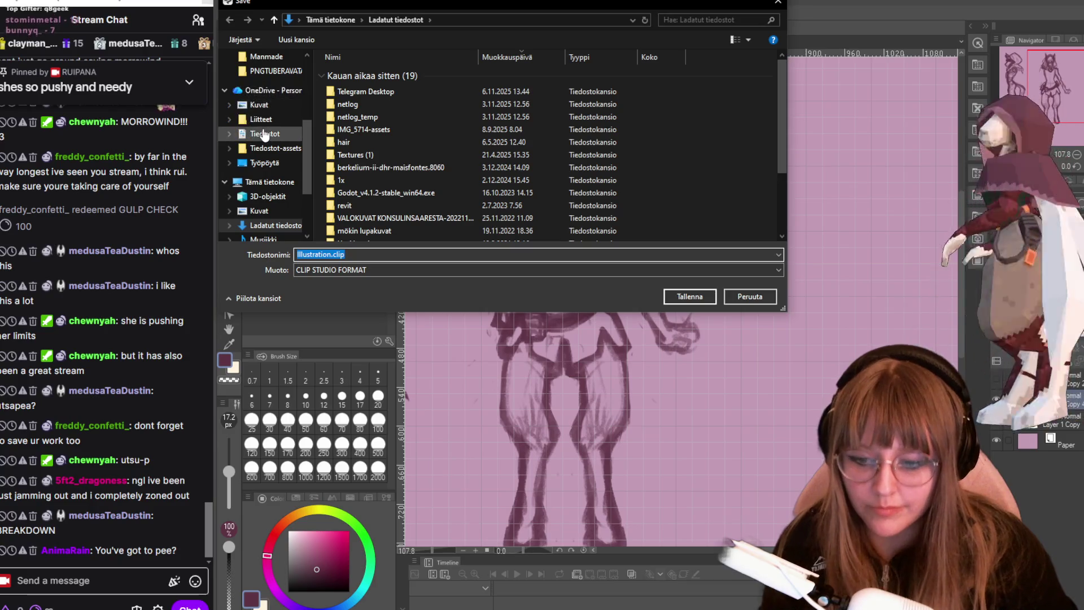
pyautogui.scroll(-2, 264, 133)
pyautogui.scroll(5, 267, 135)
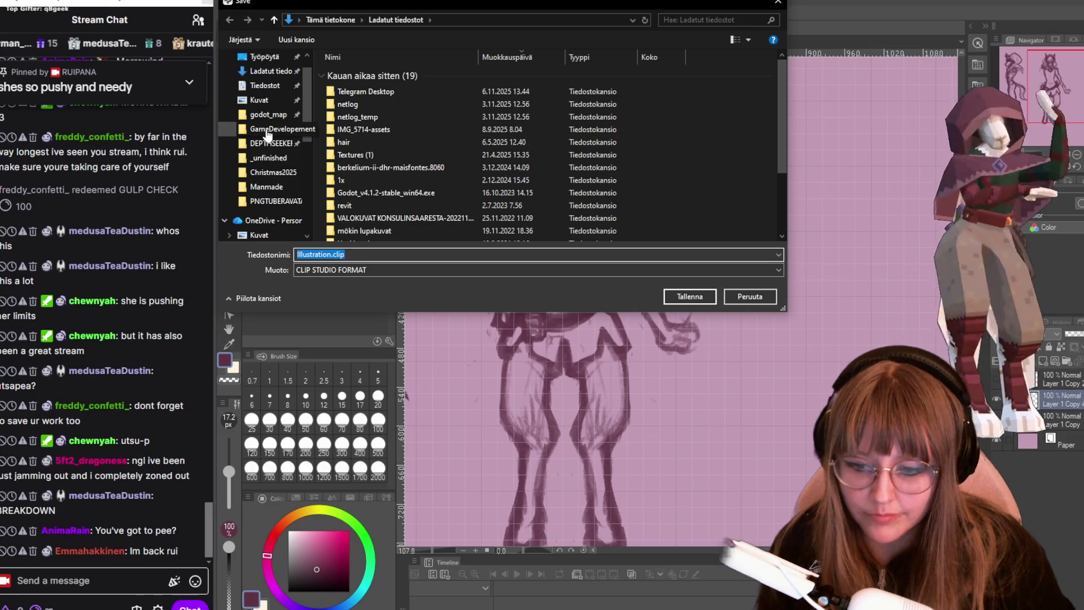
pyautogui.click(268, 131)
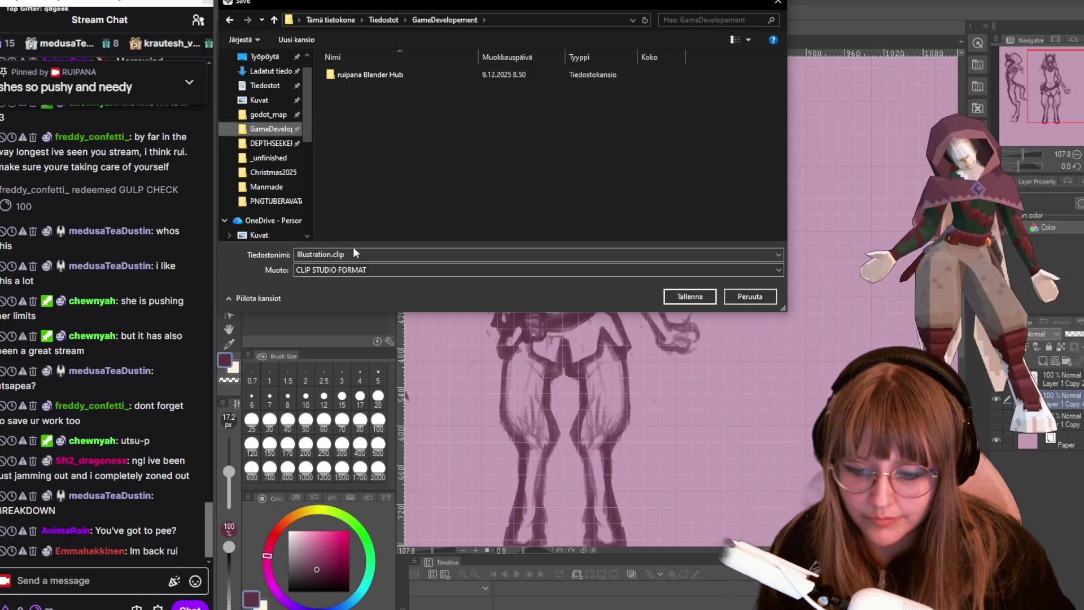
pyautogui.click(355, 254)
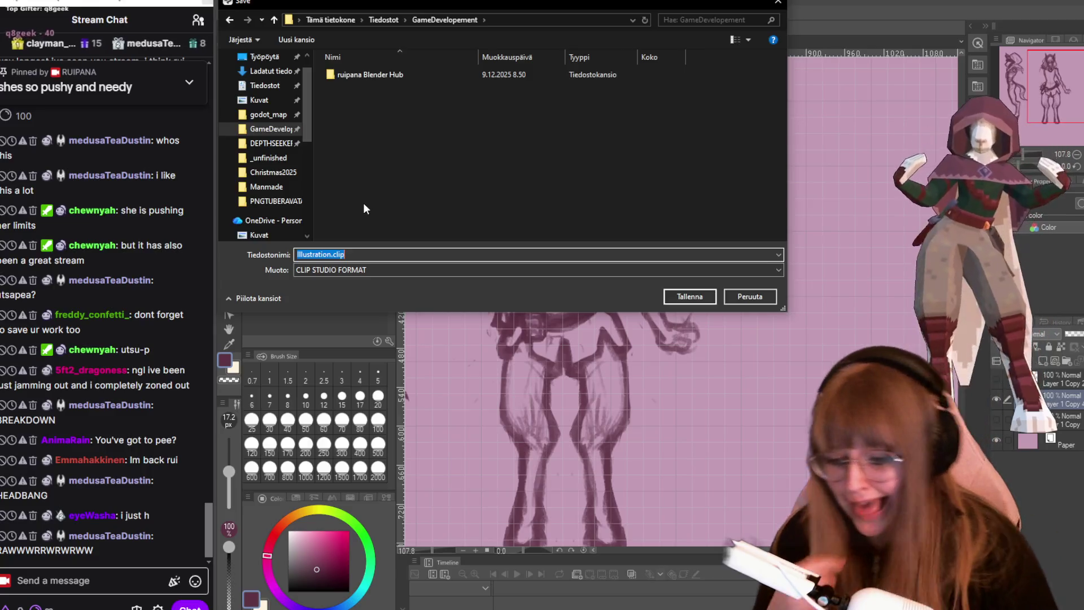
pyautogui.write('c')
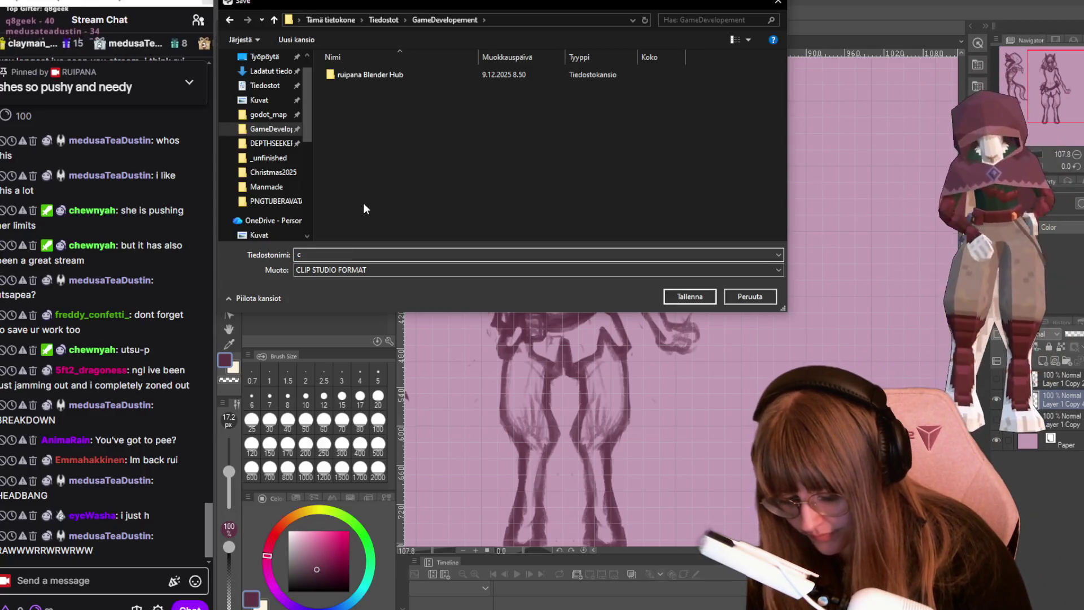
pyautogui.write('urier')
pyautogui.press('Return')
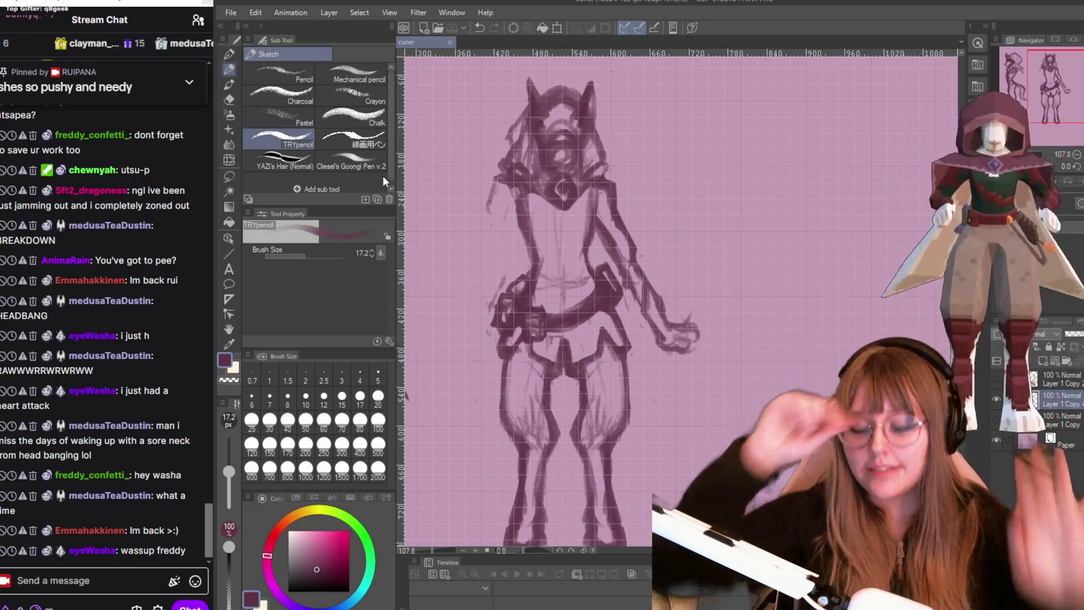
pyautogui.moveTo(192, 175)
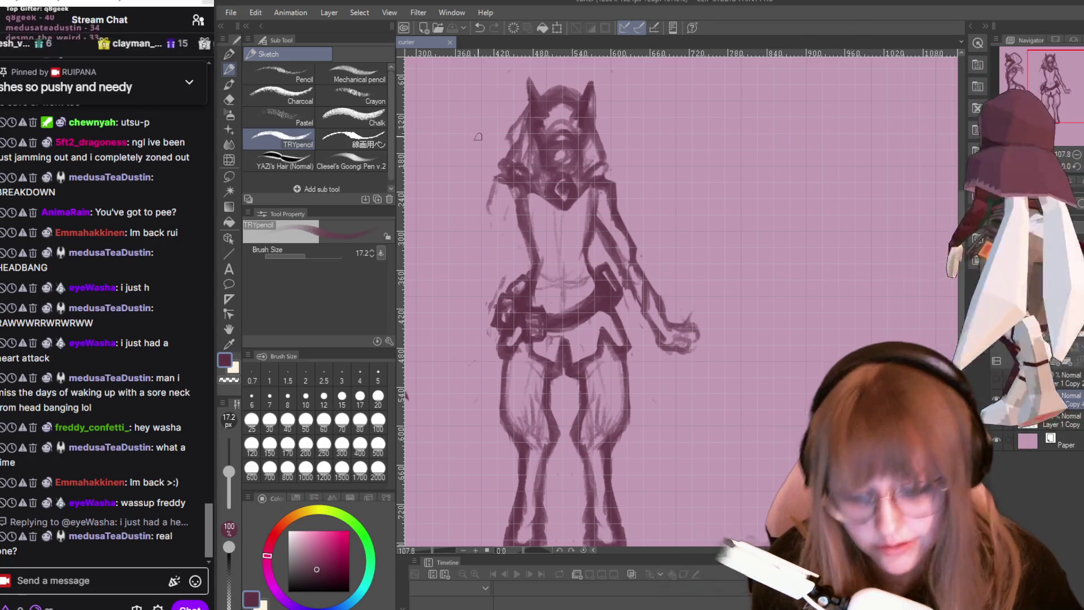
pyautogui.scroll(1, 577, 263)
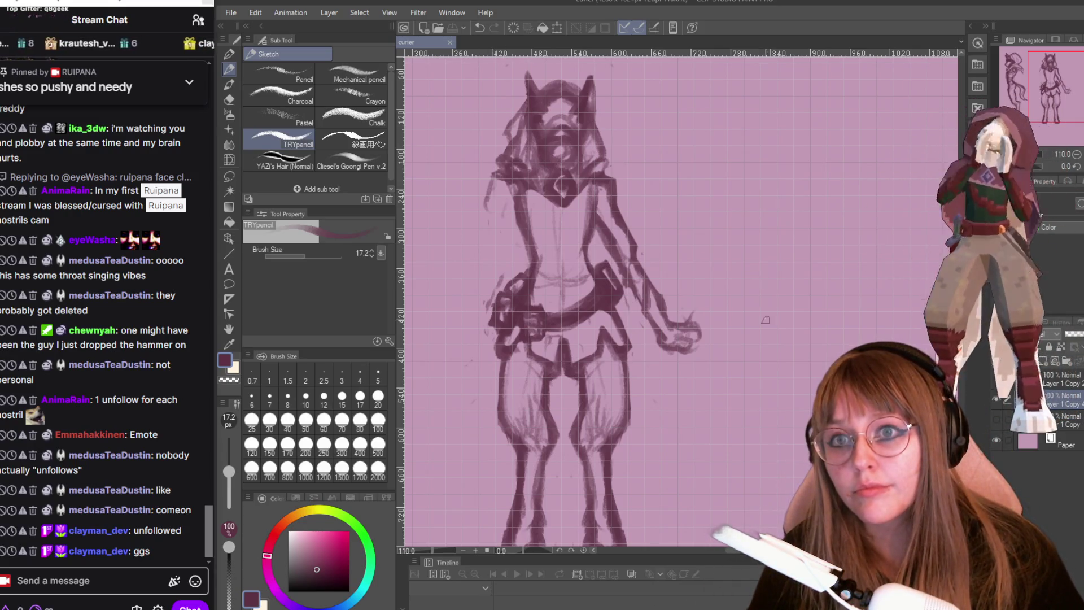
# - Add a darker stroke across the belt, then bring the 'horse tack' image search over the canvas
pyautogui.scroll(-2, 602, 373)
pyautogui.scroll(1, 932, 197)
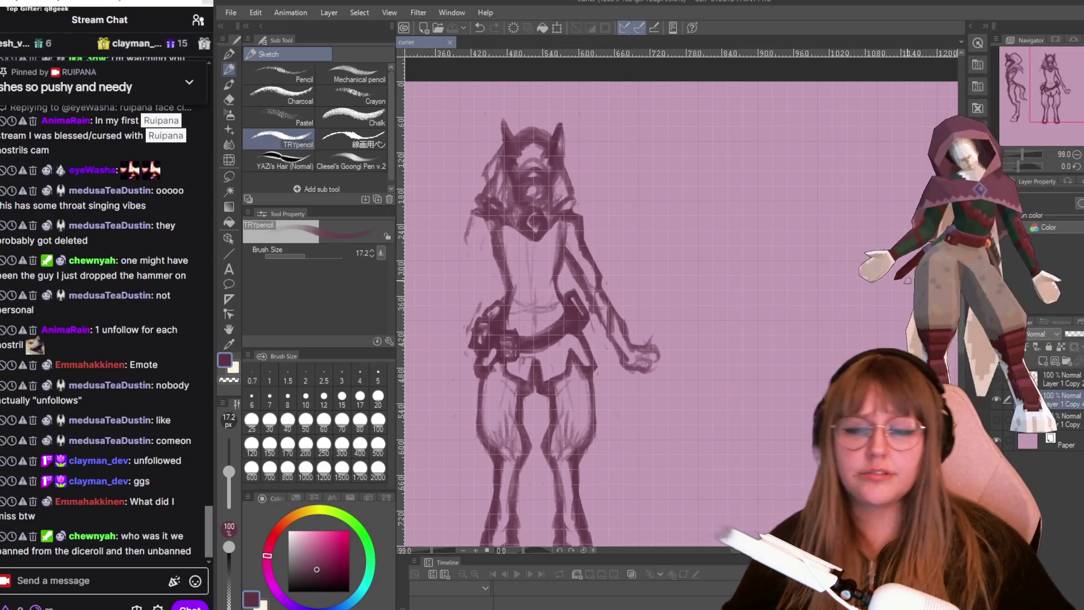
pyautogui.scroll(-2, 598, 89)
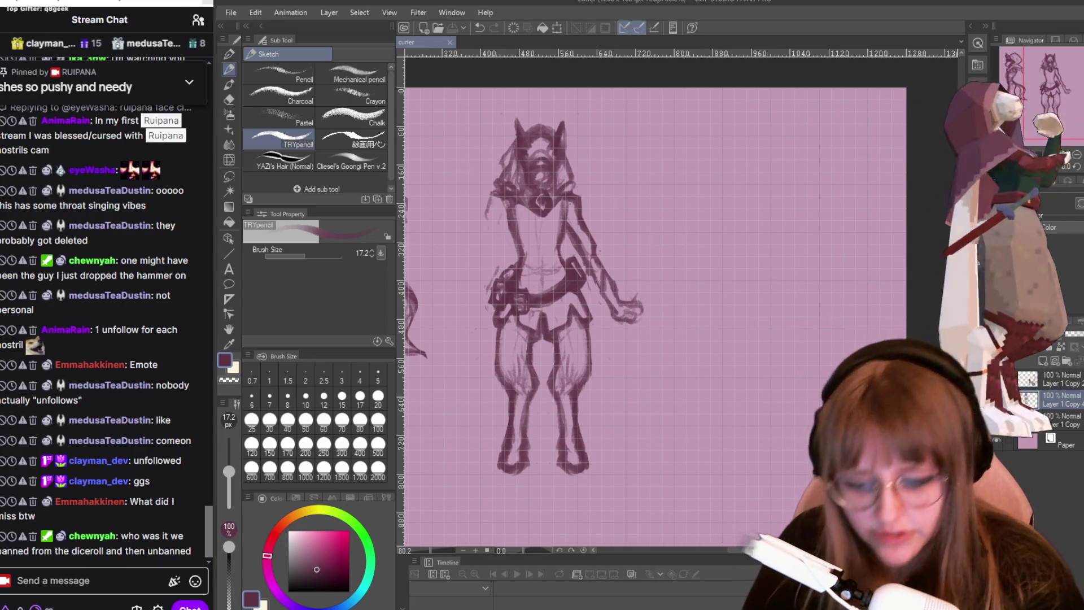
pyautogui.moveTo(562, 286); pyautogui.dragTo(517, 274)
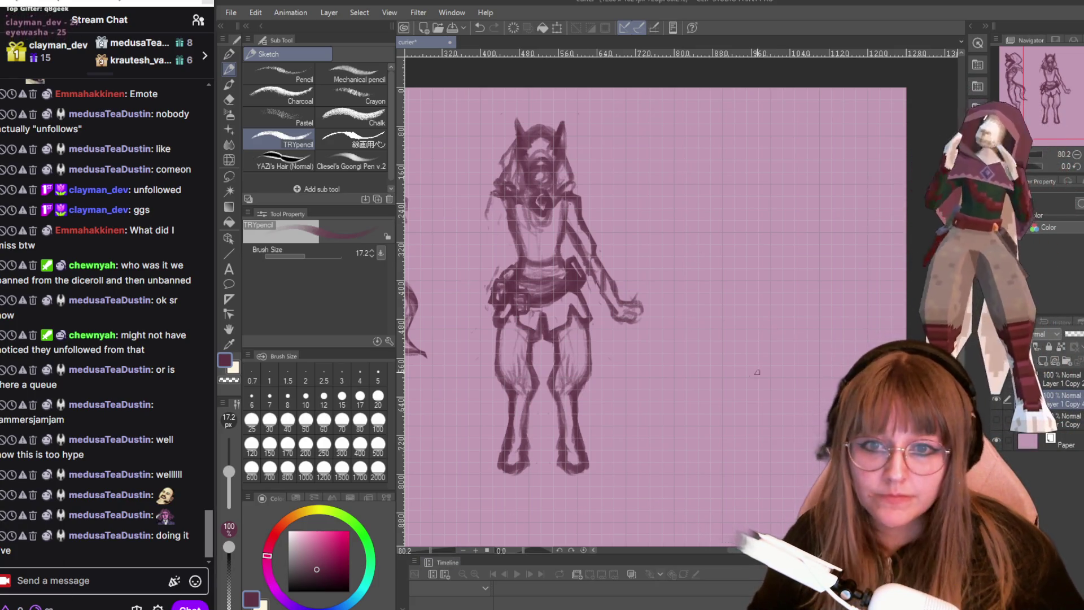
pyautogui.scroll(-1, 527, 367)
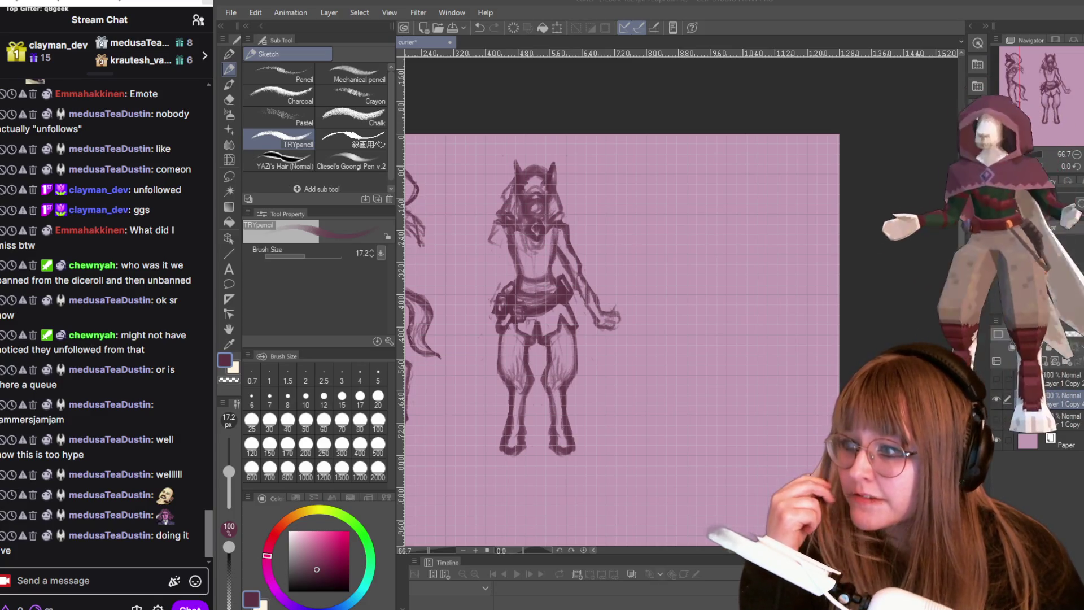
pyautogui.moveTo(1078, 607)
pyautogui.mouseDown()
pyautogui.moveTo(912, 358)
pyautogui.moveTo(701, 102)
pyautogui.moveTo(652, 66)
pyautogui.mouseUp()
# - Preview the western tack photo and scroll further through the horse tack image results
pyautogui.scroll(-5, 546, 365)
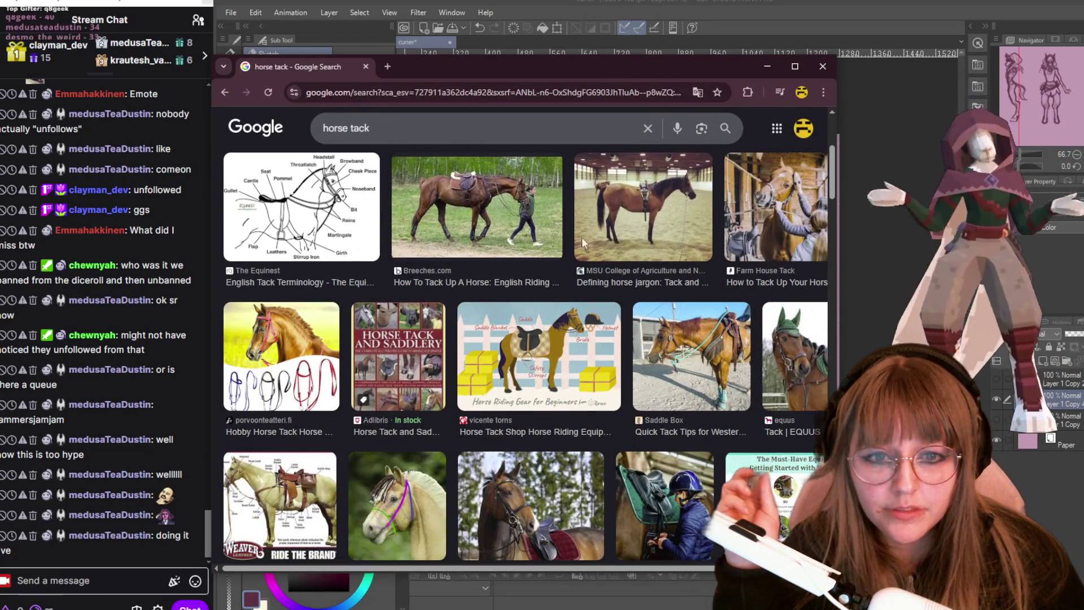
pyautogui.click(692, 377)
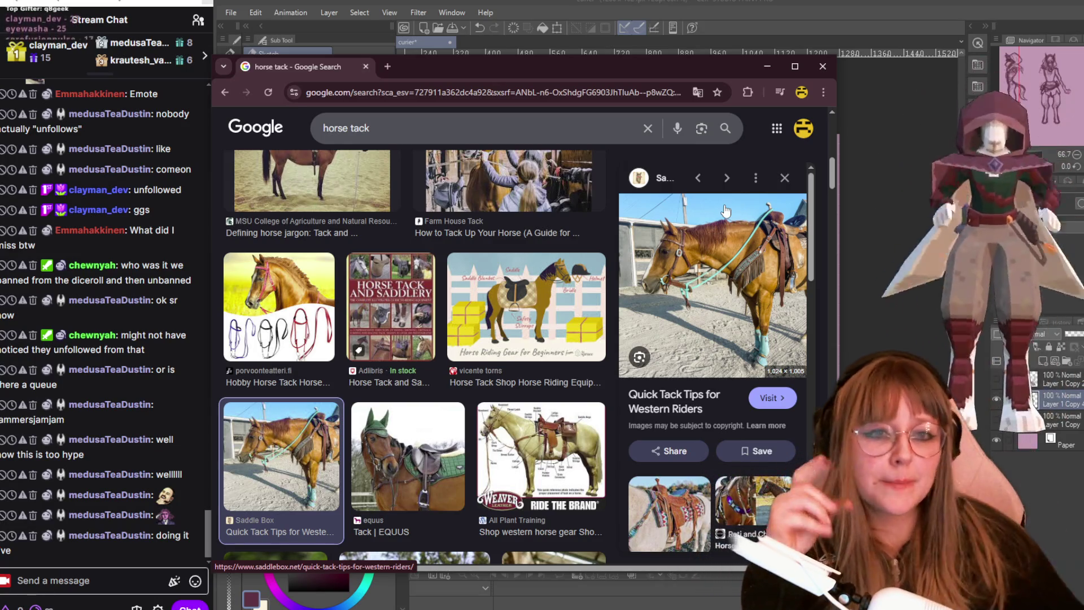
pyautogui.scroll(-1, 457, 326)
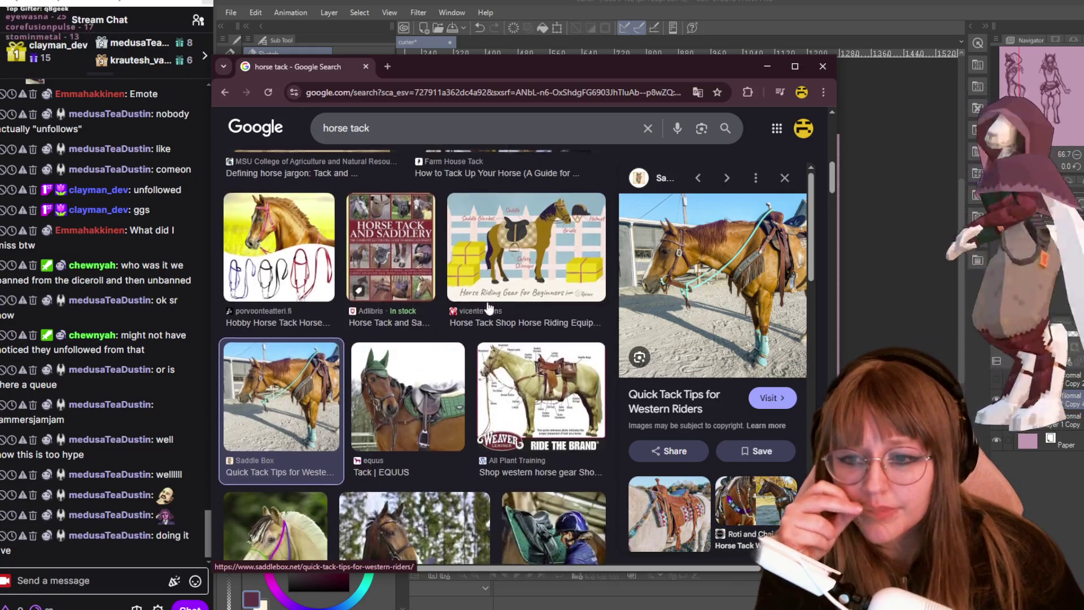
pyautogui.scroll(-1, 468, 344)
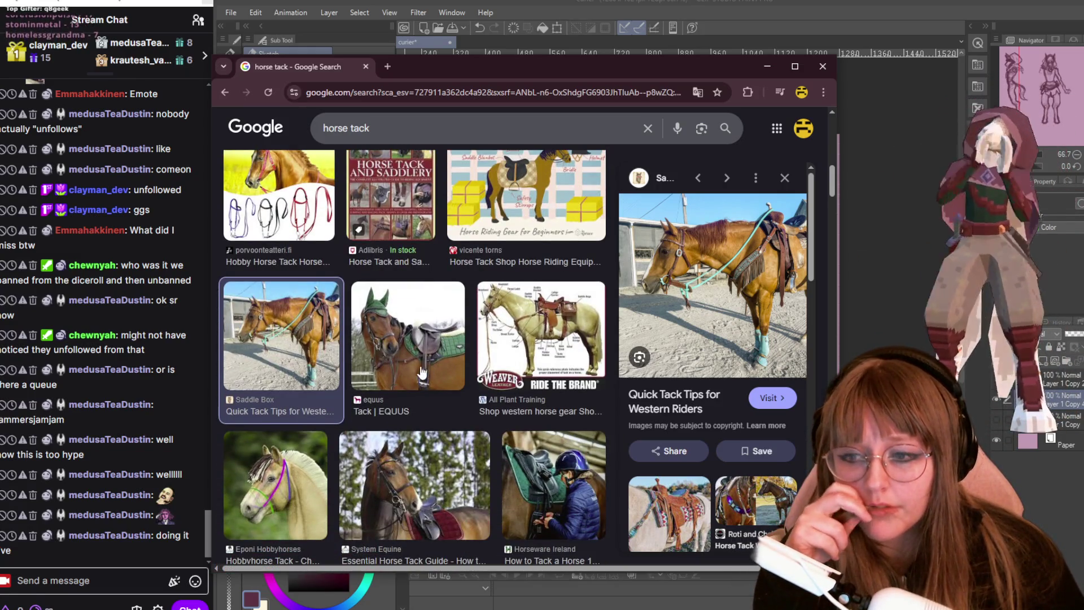
pyautogui.scroll(-1, 417, 370)
pyautogui.scroll(-1, 418, 373)
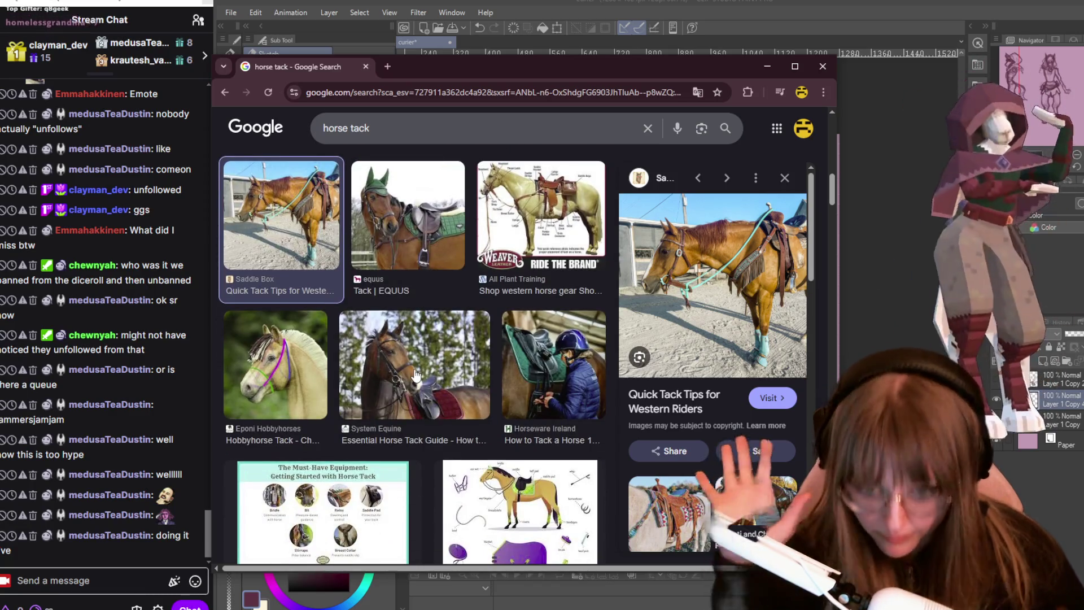
pyautogui.scroll(-4, 559, 390)
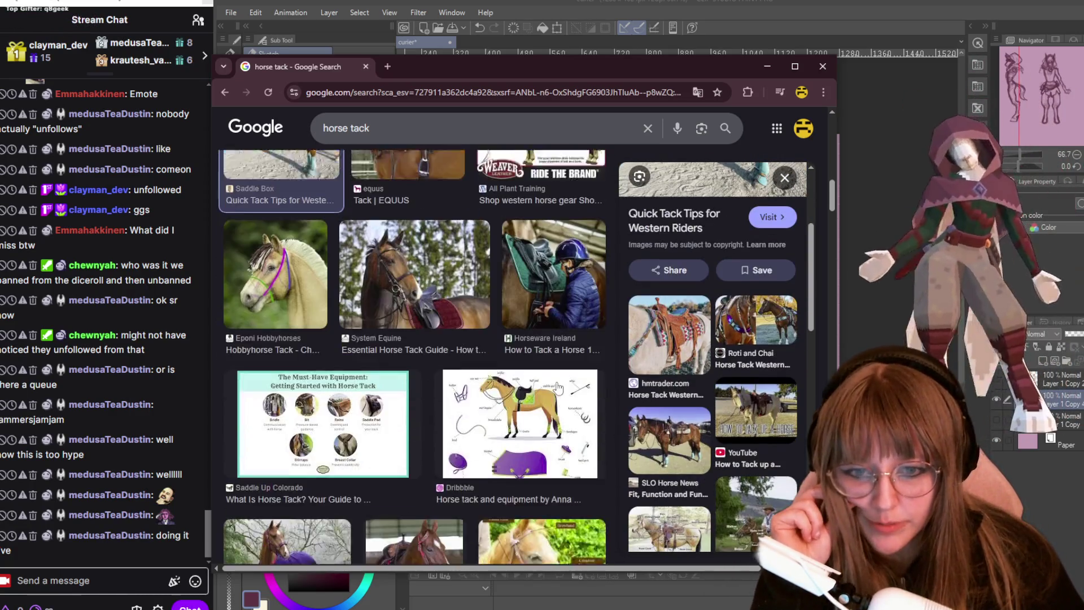
pyautogui.scroll(-1, 561, 413)
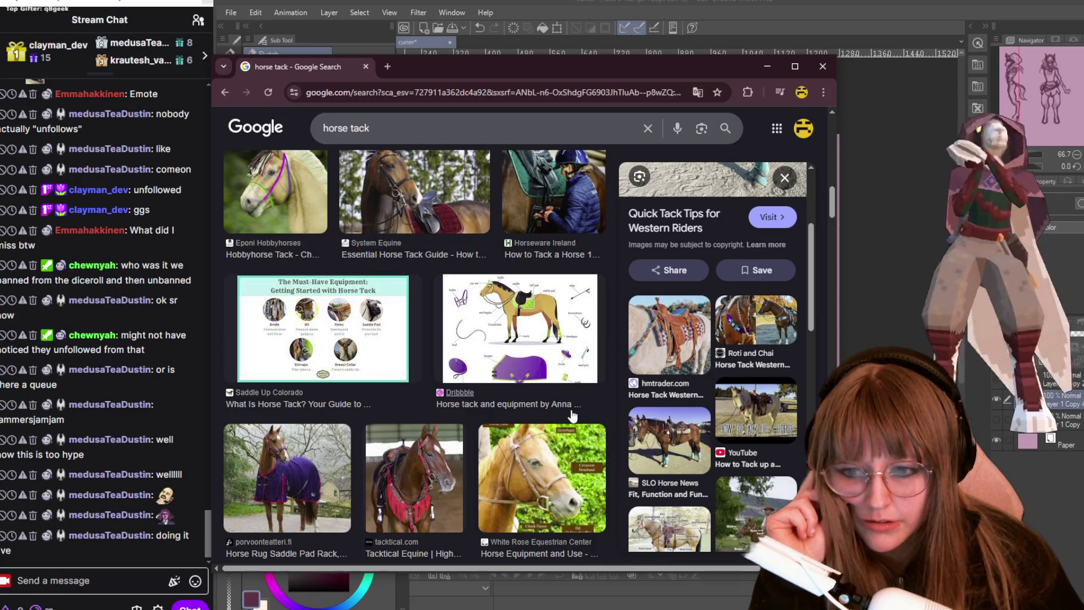
pyautogui.scroll(-1, 520, 417)
pyautogui.scroll(-1, 520, 416)
pyautogui.scroll(-1, 492, 398)
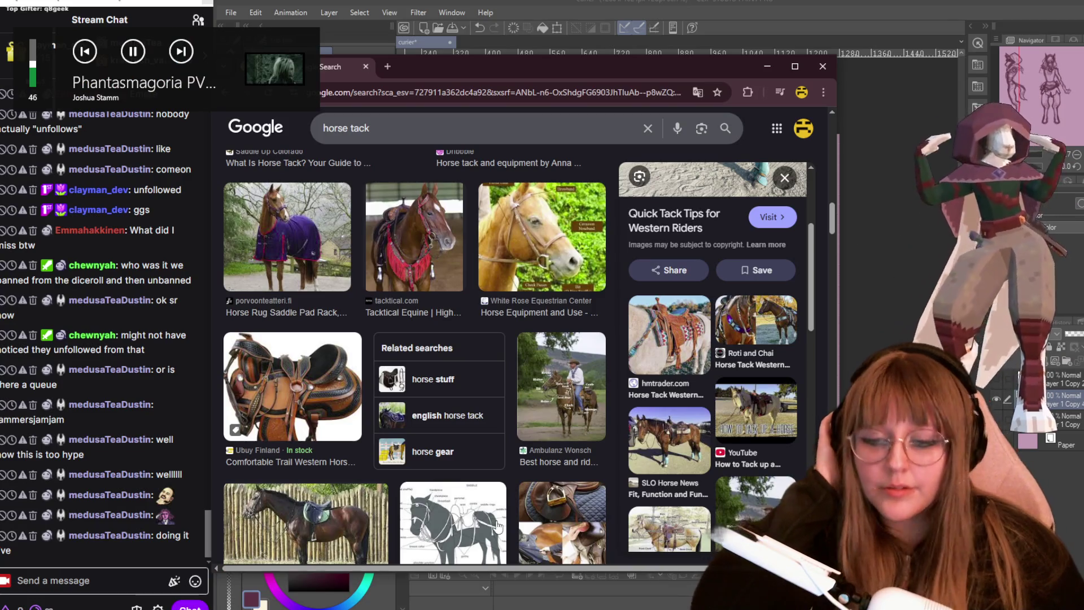
pyautogui.scroll(-1, 458, 479)
pyautogui.scroll(-1, 458, 479)
# - Preview the horse tack terminology diagram, then return to the centaur sketch
pyautogui.click(455, 420)
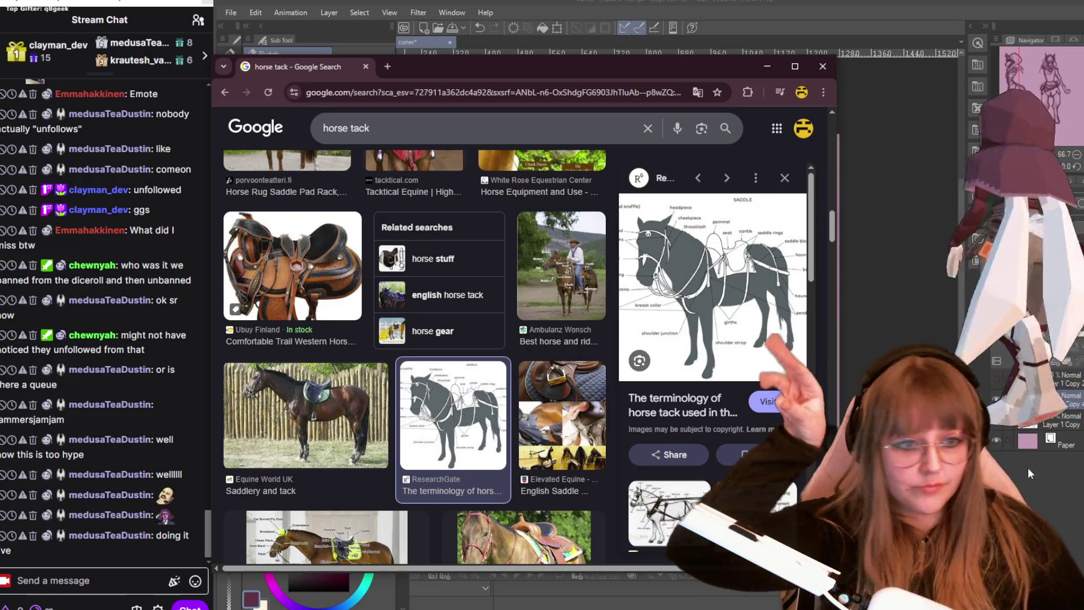
pyautogui.click(1039, 483)
pyautogui.scroll(1, 573, 290)
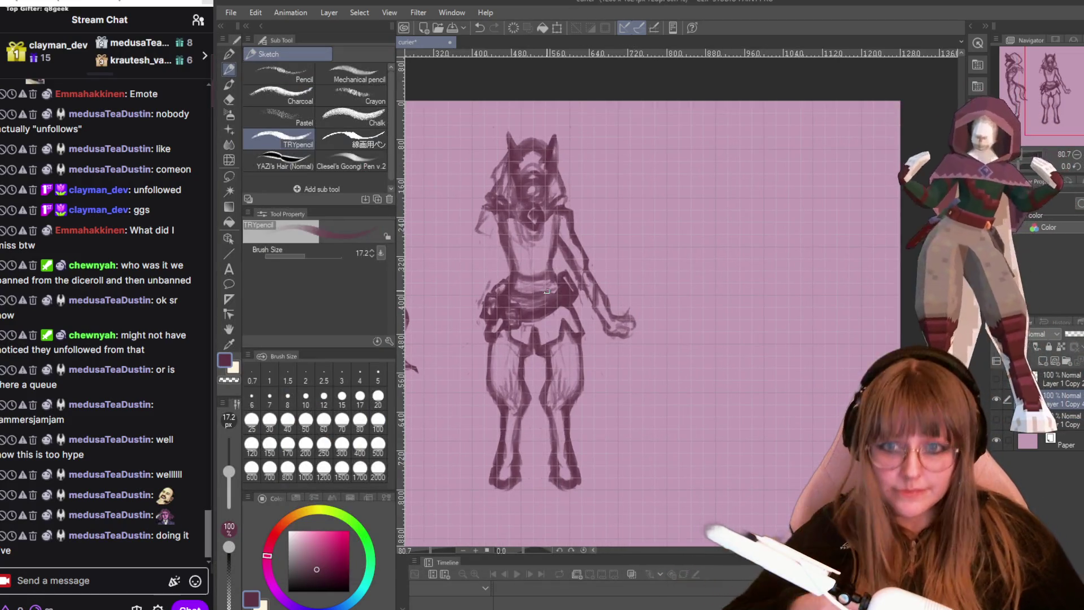
# - Zoom into the front view and add a darker stroke across the figure's upper body
pyautogui.scroll(1, 496, 354)
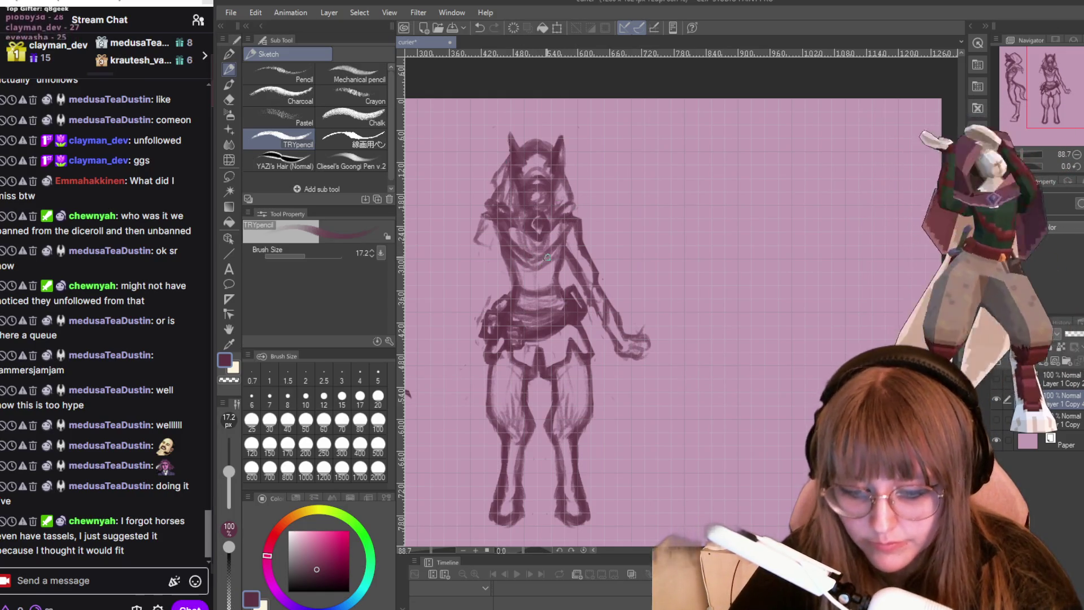
pyautogui.scroll(1, 584, 154)
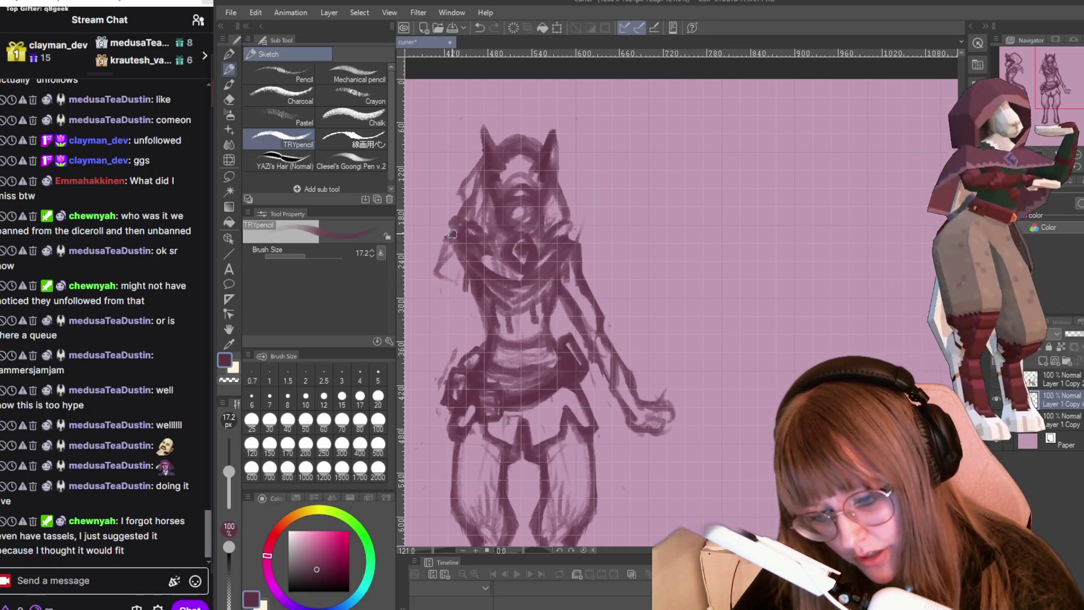
pyautogui.moveTo(563, 240); pyautogui.dragTo(590, 244)
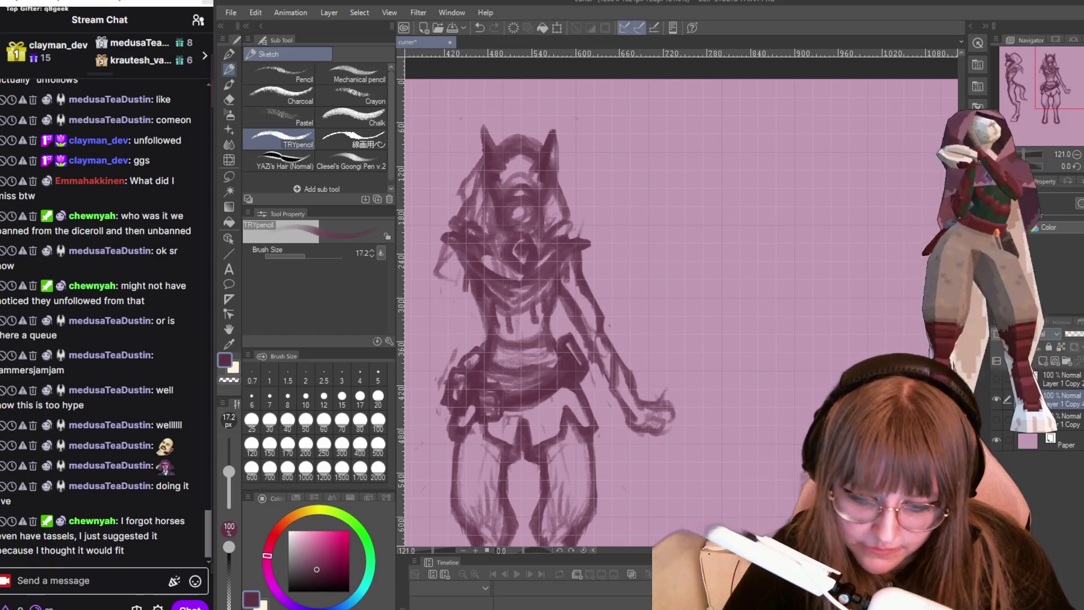
pyautogui.scroll(-5, 677, 299)
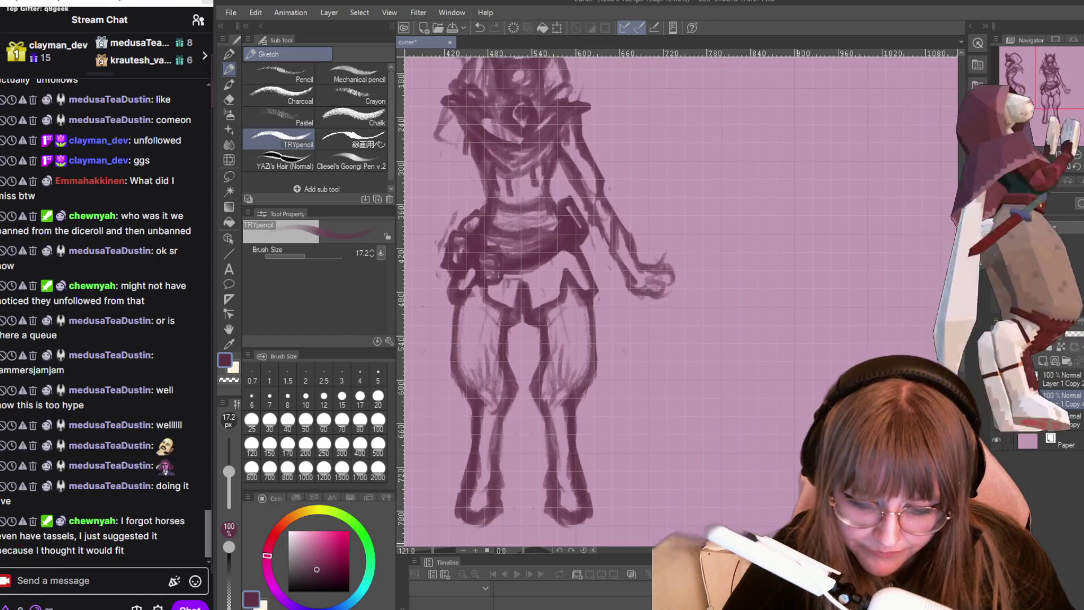
pyautogui.hscroll(-3, 677, 288)
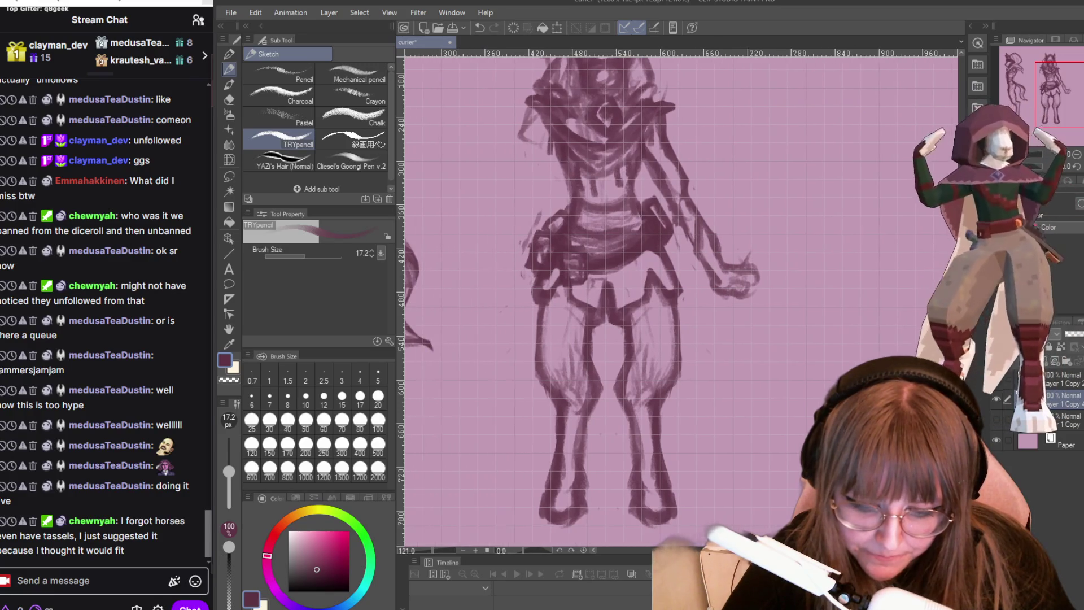
pyautogui.scroll(-2, 711, 261)
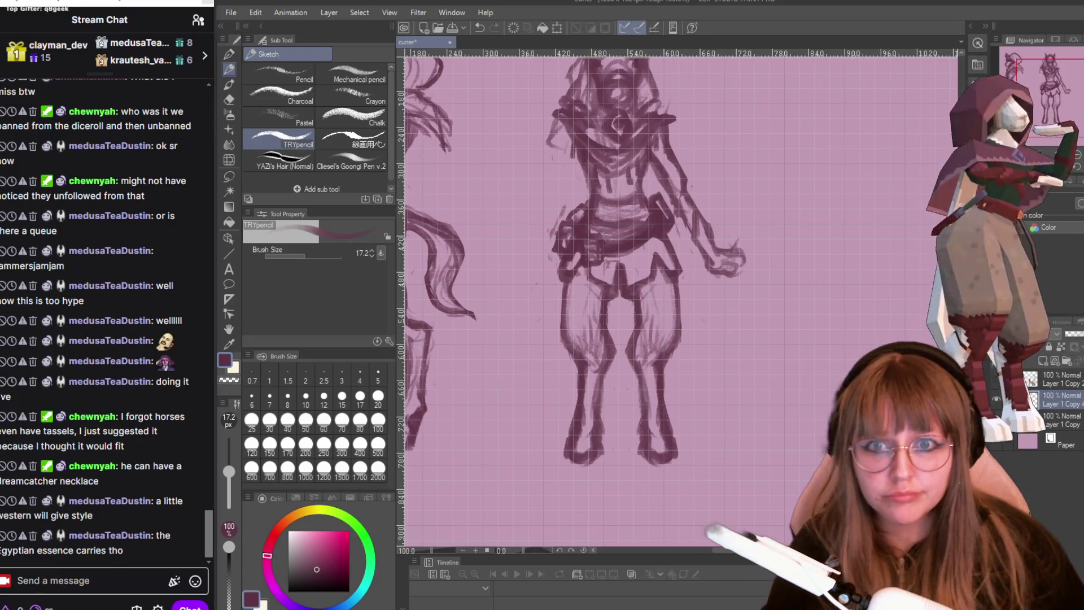
pyautogui.scroll(-1, 563, 219)
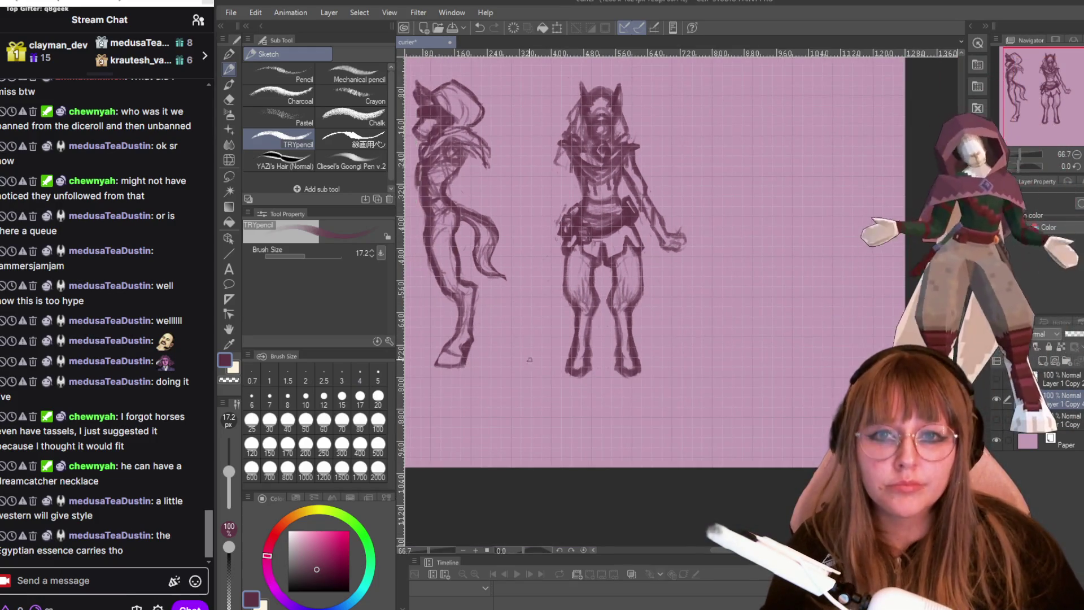
# - Zoom the canvas out to about 66.7% so both centaur views fit on screen
pyautogui.scroll(1, 729, 384)
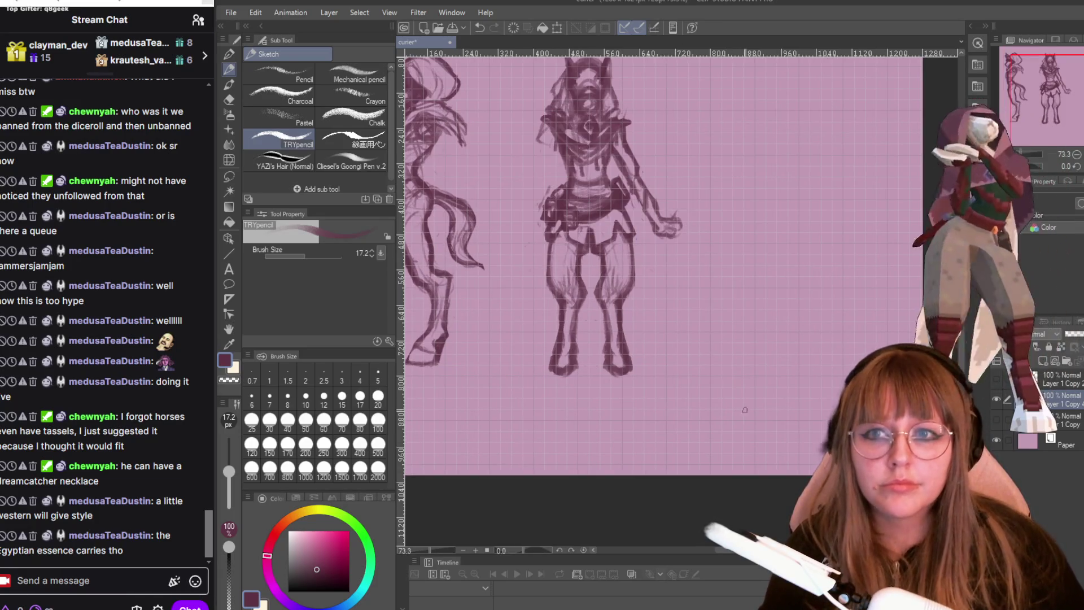
pyautogui.scroll(5, 474, 179)
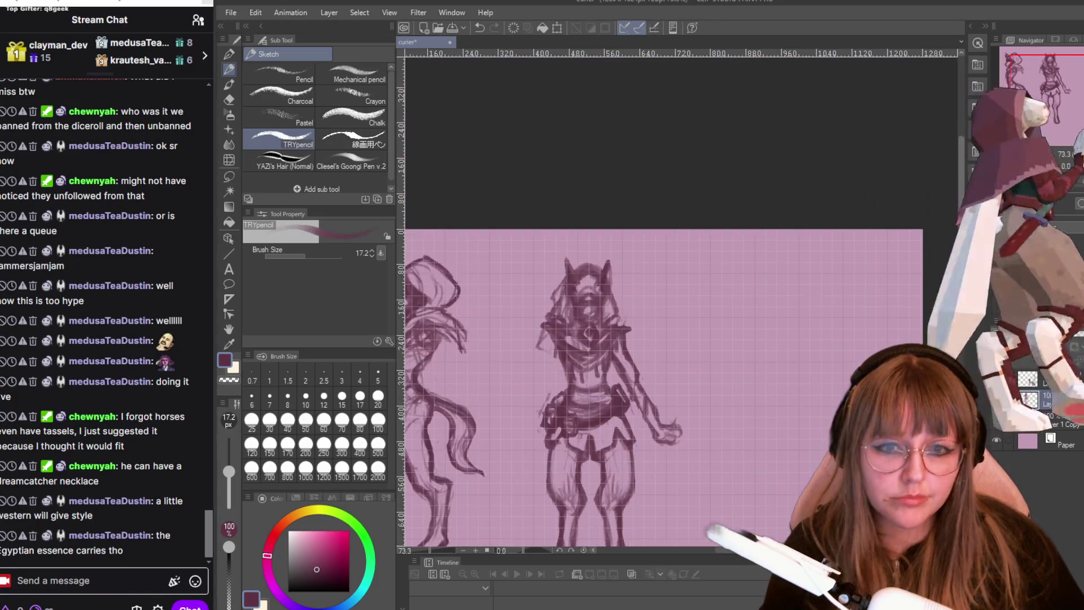
pyautogui.scroll(-3, 473, 179)
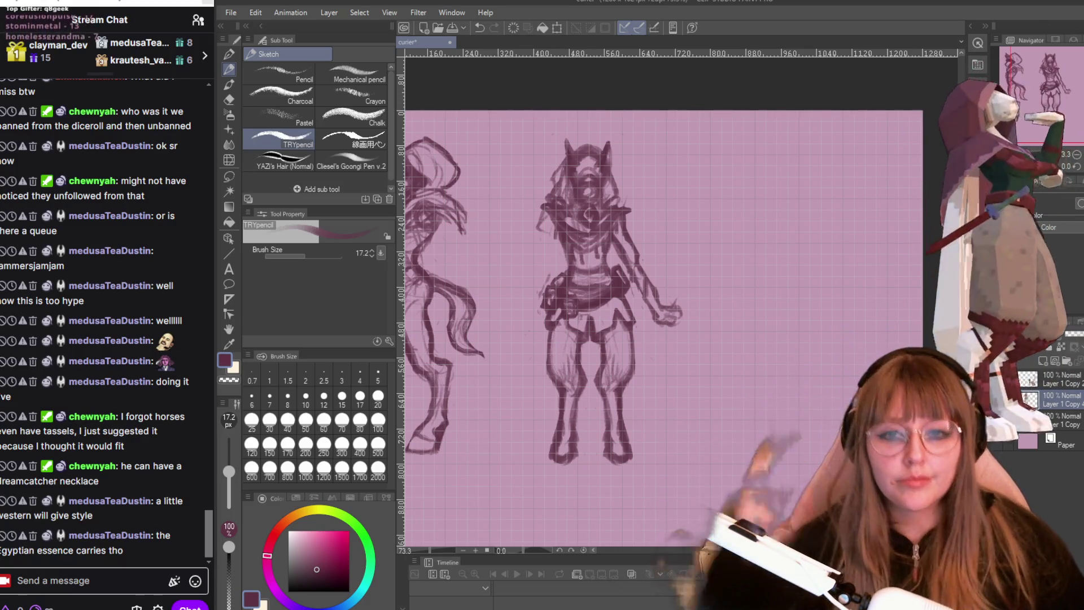
pyautogui.scroll(2, 614, 205)
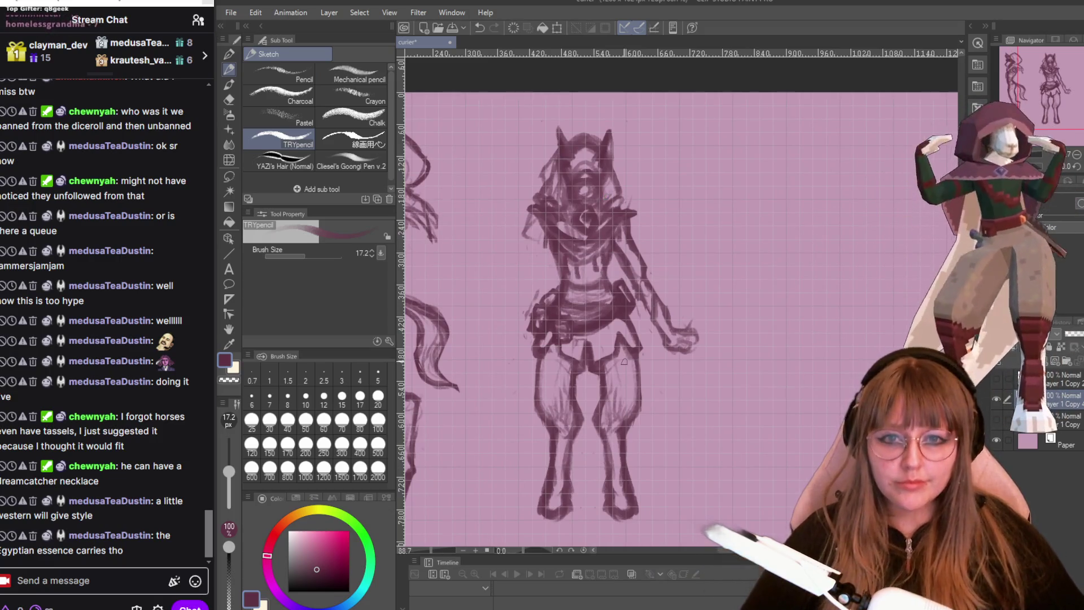
pyautogui.scroll(1, 794, 230)
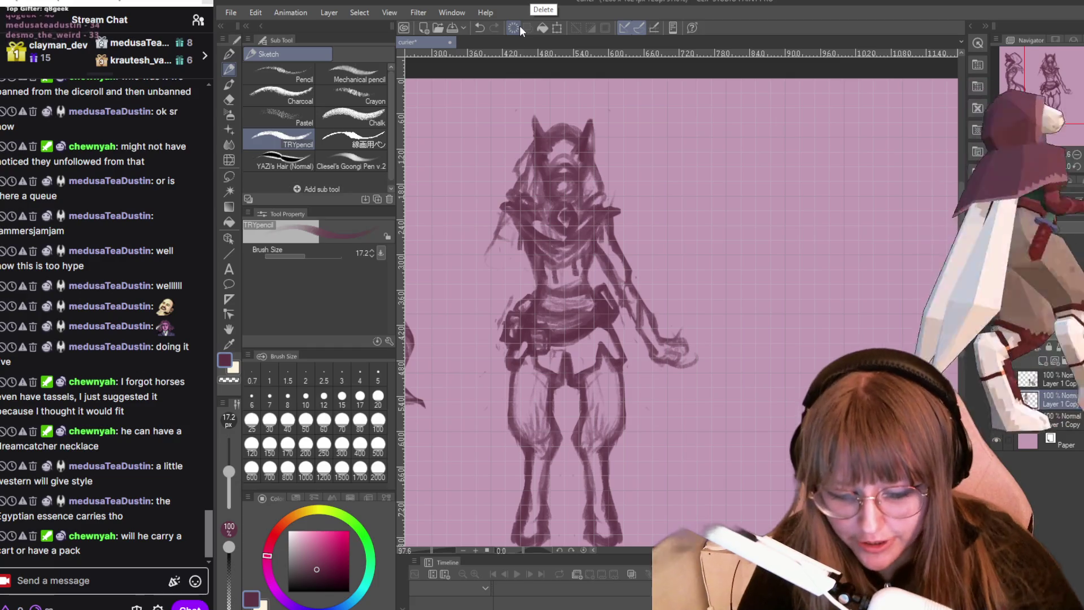
pyautogui.scroll(-2, 684, 319)
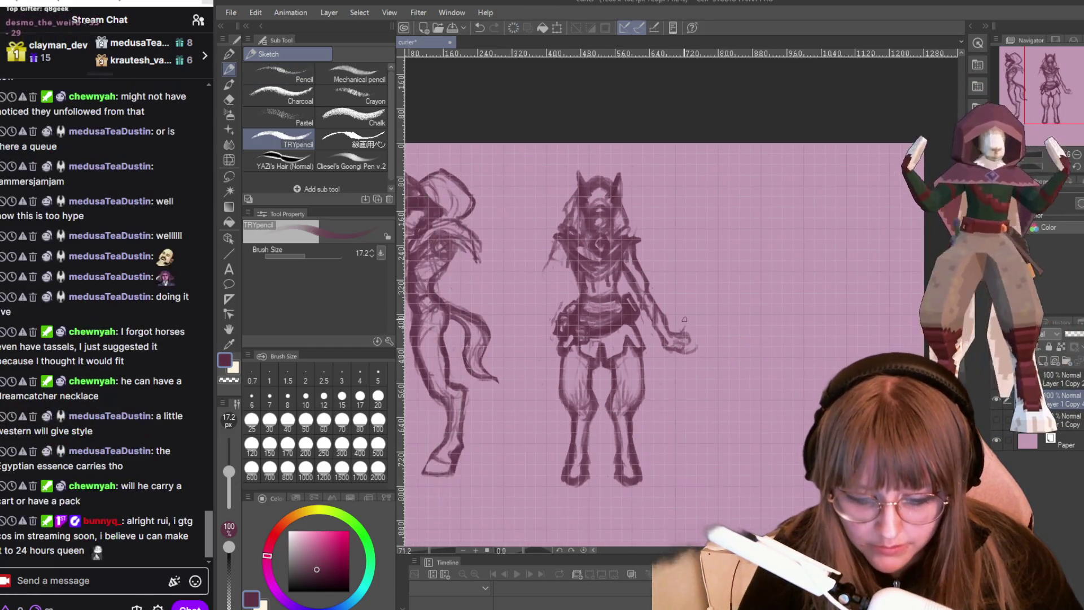
pyautogui.scroll(-1, 686, 321)
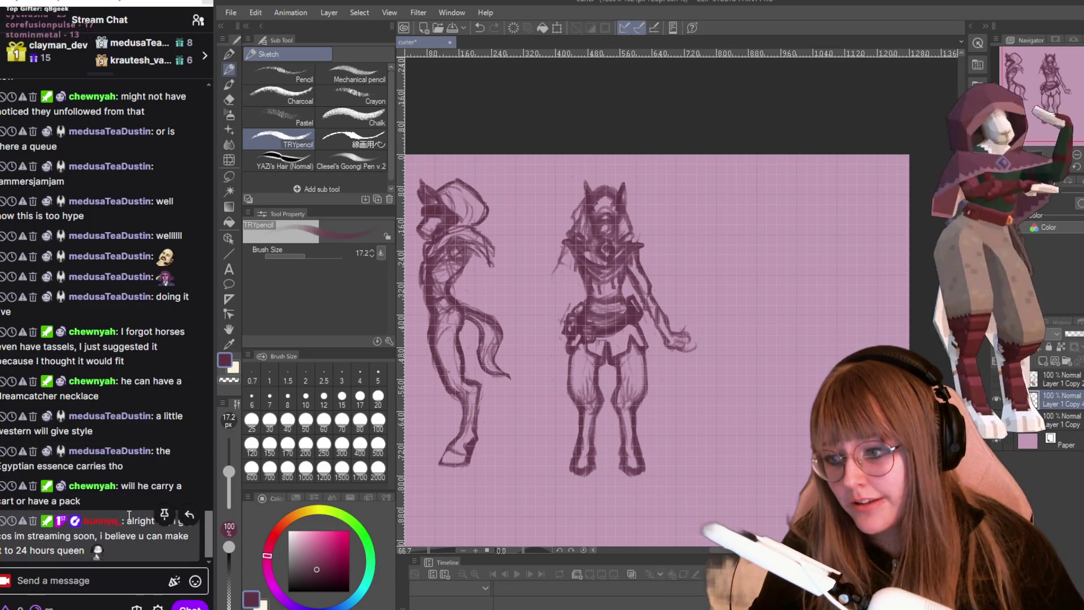
pyautogui.click(164, 514)
# - Check the departing viewer's profile card, then send a /shoutout with their username in chat
pyautogui.click(101, 520)
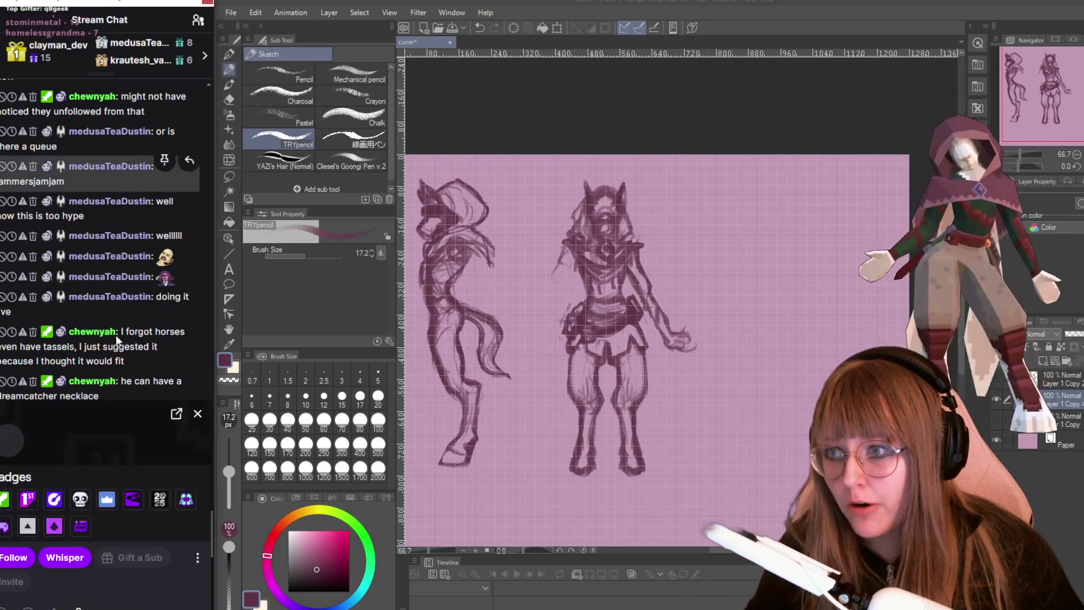
pyautogui.moveTo(47, 364)
pyautogui.mouseDown()
pyautogui.moveTo(102, 359)
pyautogui.moveTo(54, 346)
pyautogui.mouseUp()
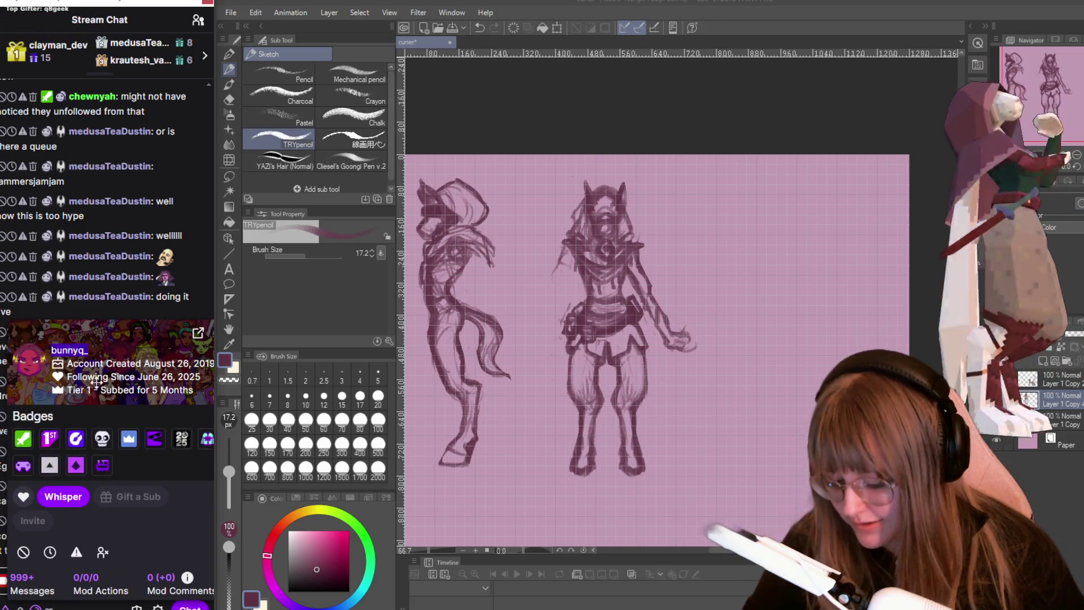
pyautogui.moveTo(141, 334); pyautogui.dragTo(105, 311)
pyautogui.click(185, 311)
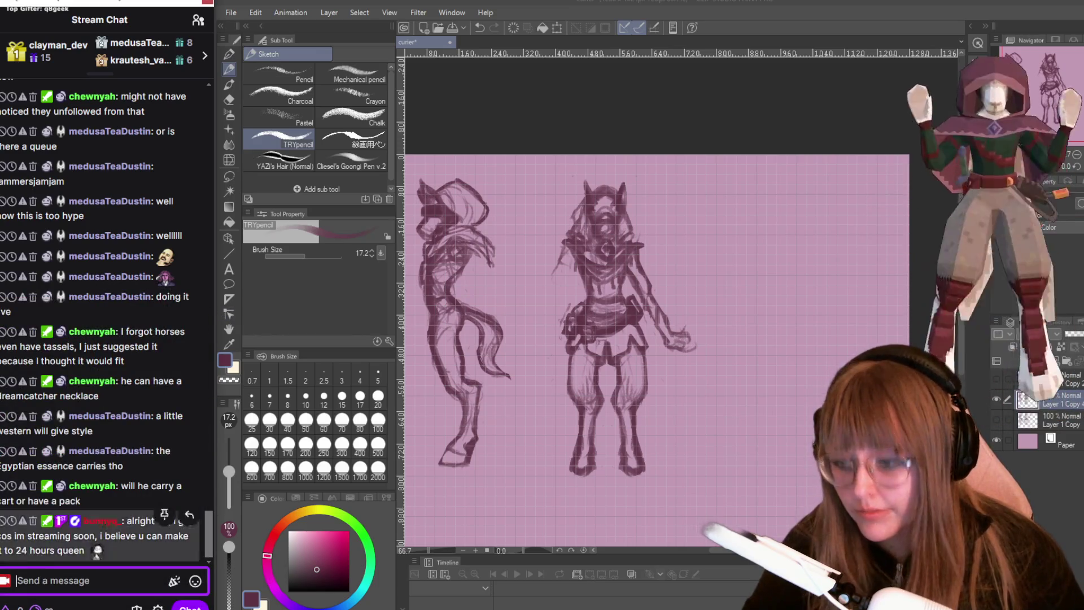
pyautogui.write('/shoutout bunnyq_')
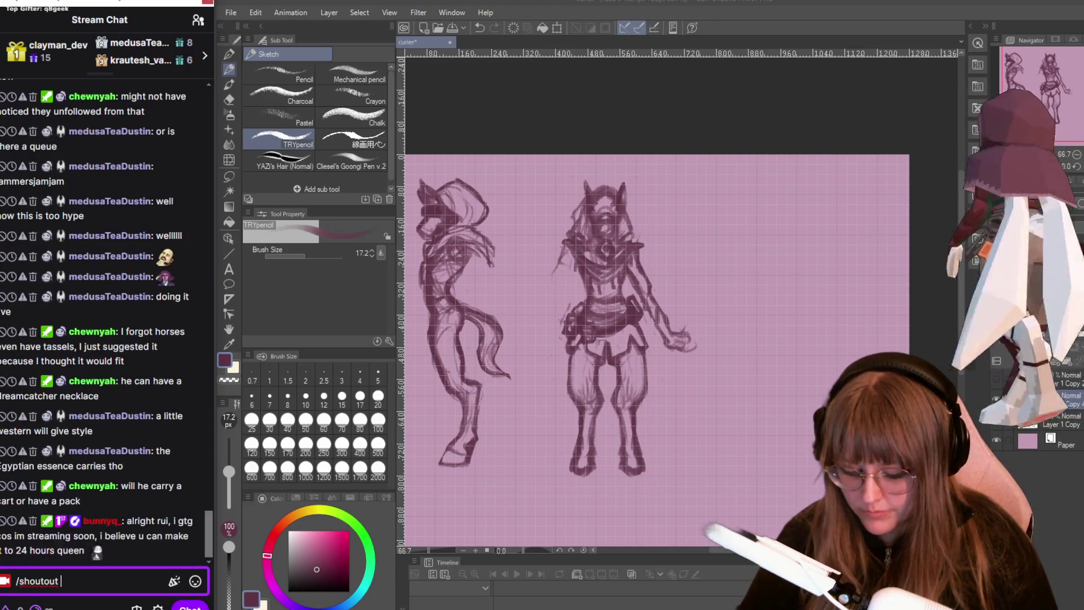
pyautogui.press('Return')
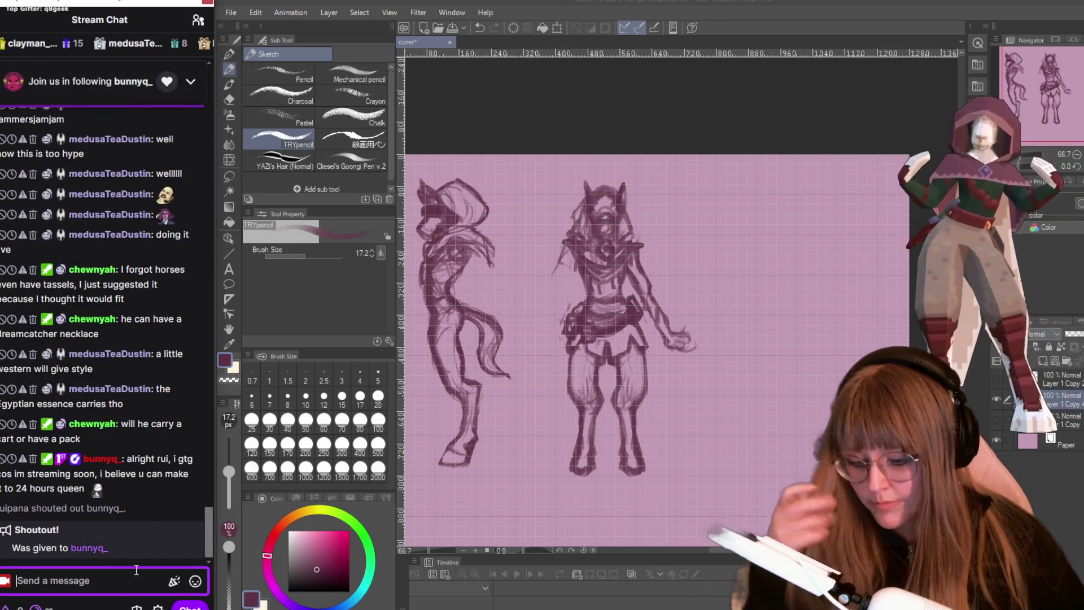
pyautogui.click(230, 588)
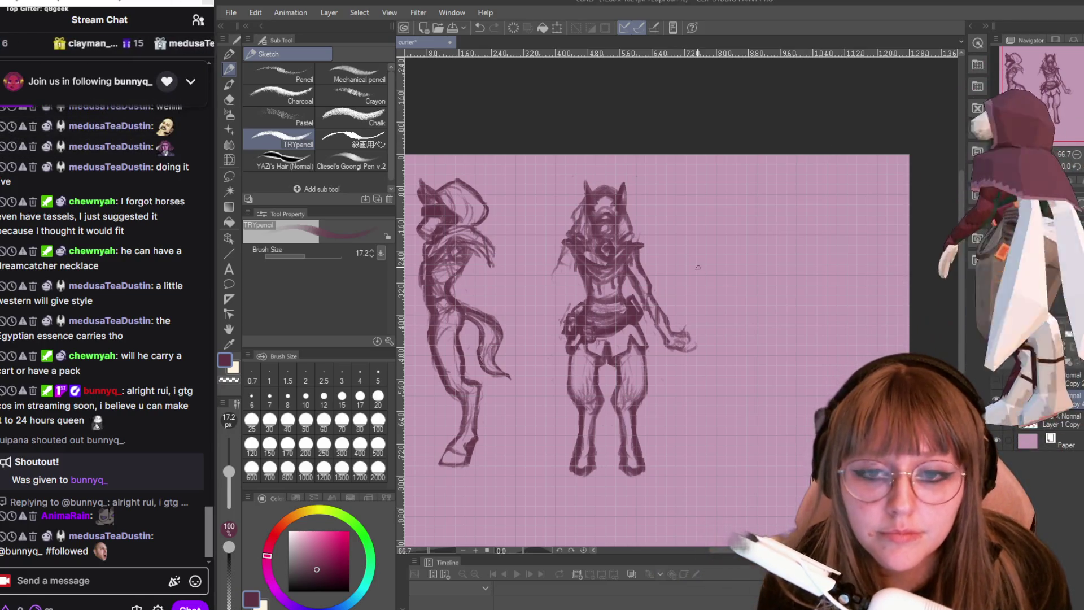
# - Zoom in on the front-view figure and rework its chest and belt with the TRYpencil
pyautogui.scroll(1, 644, 369)
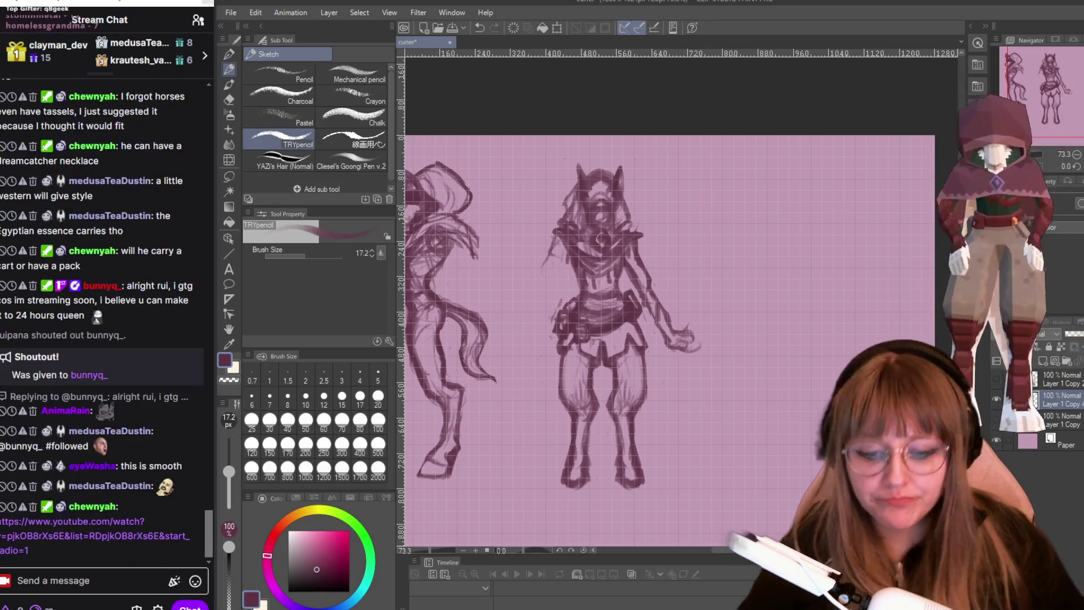
pyautogui.scroll(1, 643, 213)
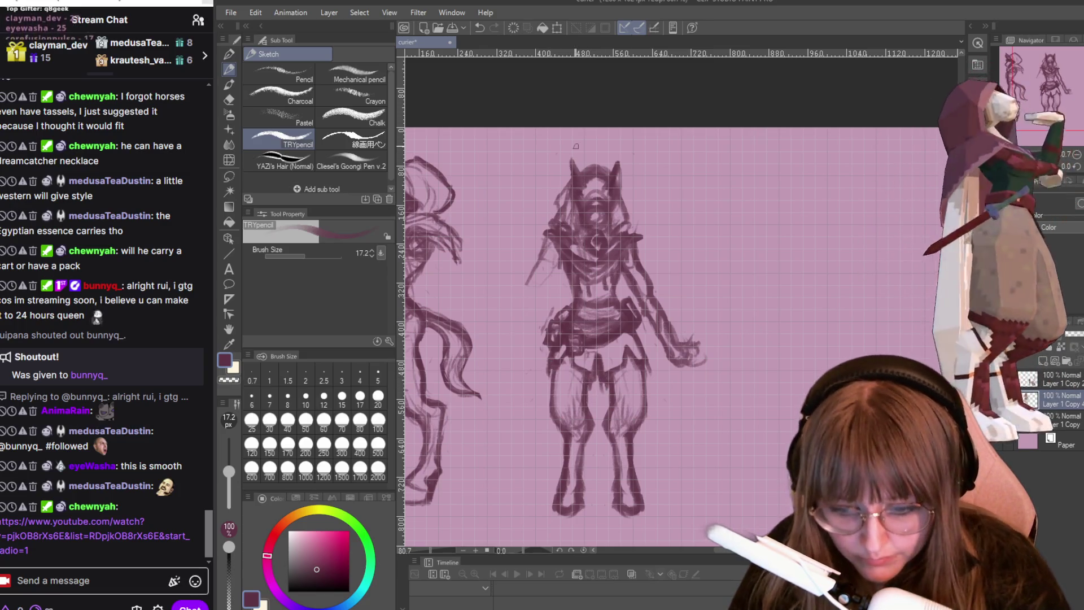
pyautogui.scroll(-1, 576, 146)
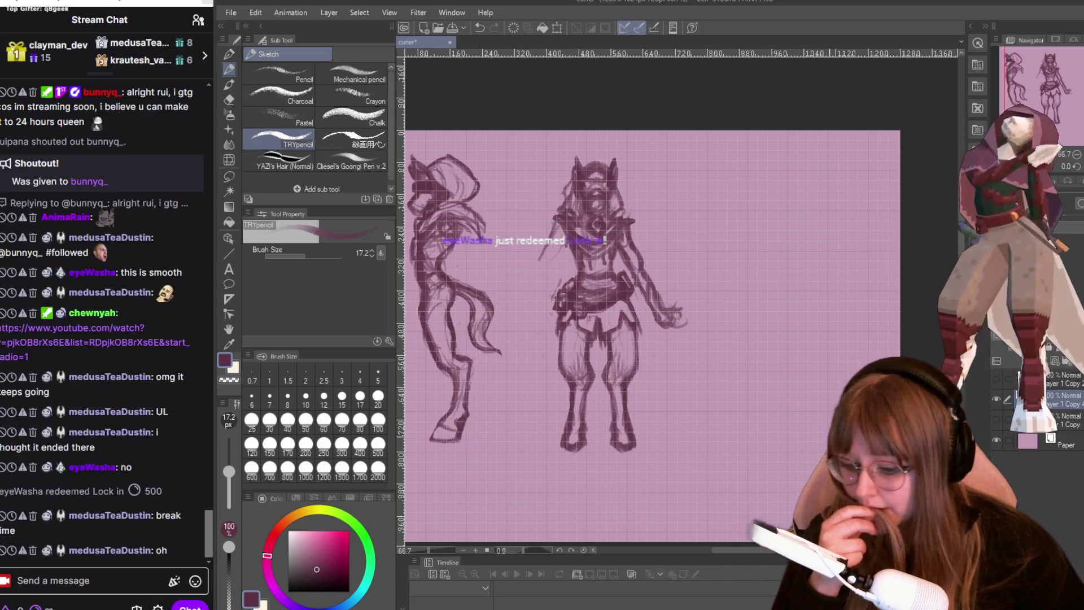
pyautogui.scroll(1, 508, 344)
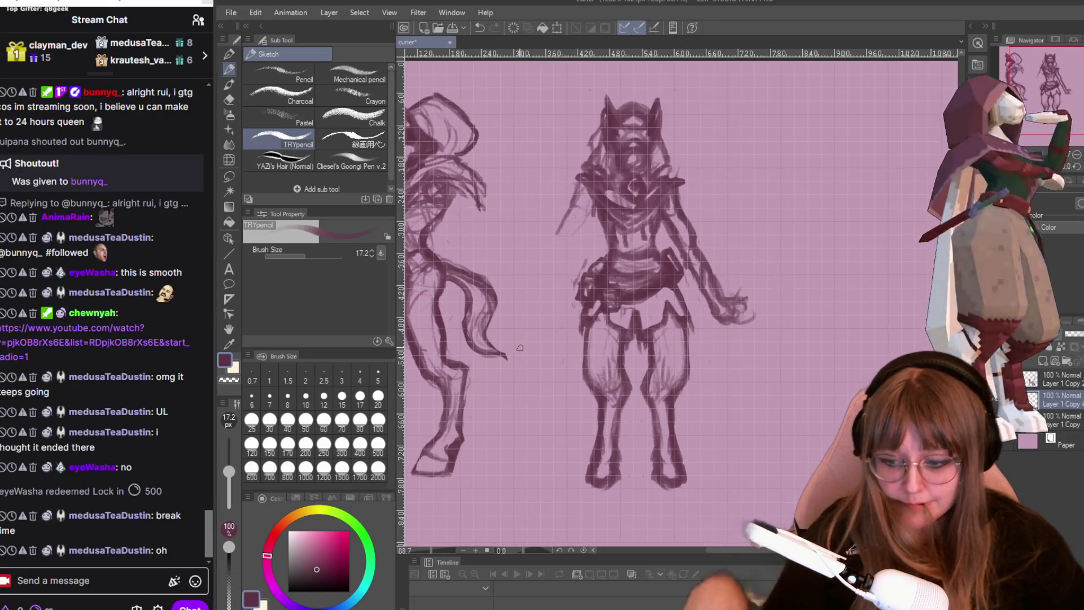
# - Zoom in to about 150% and thin the pencil to size 12
pyautogui.scroll(1, 571, 353)
pyautogui.scroll(1, 691, 318)
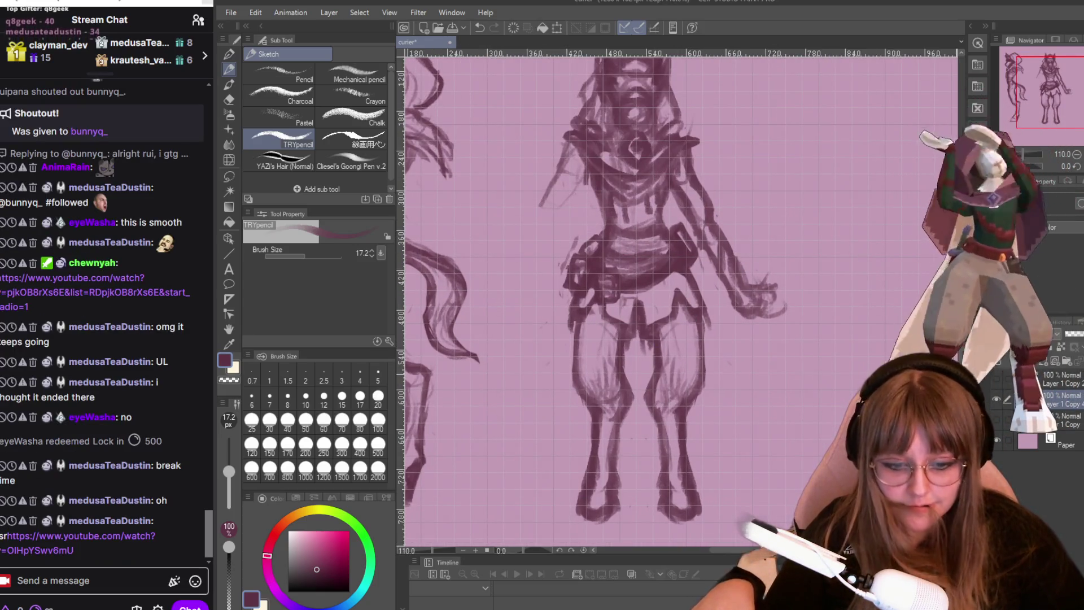
pyautogui.scroll(2, 428, 394)
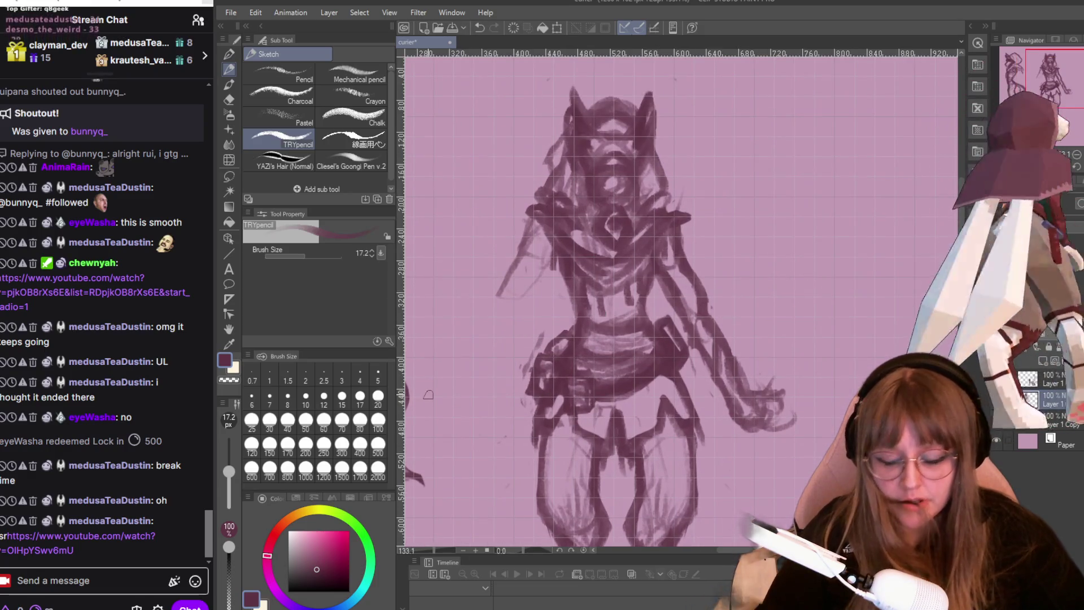
pyautogui.click(301, 255)
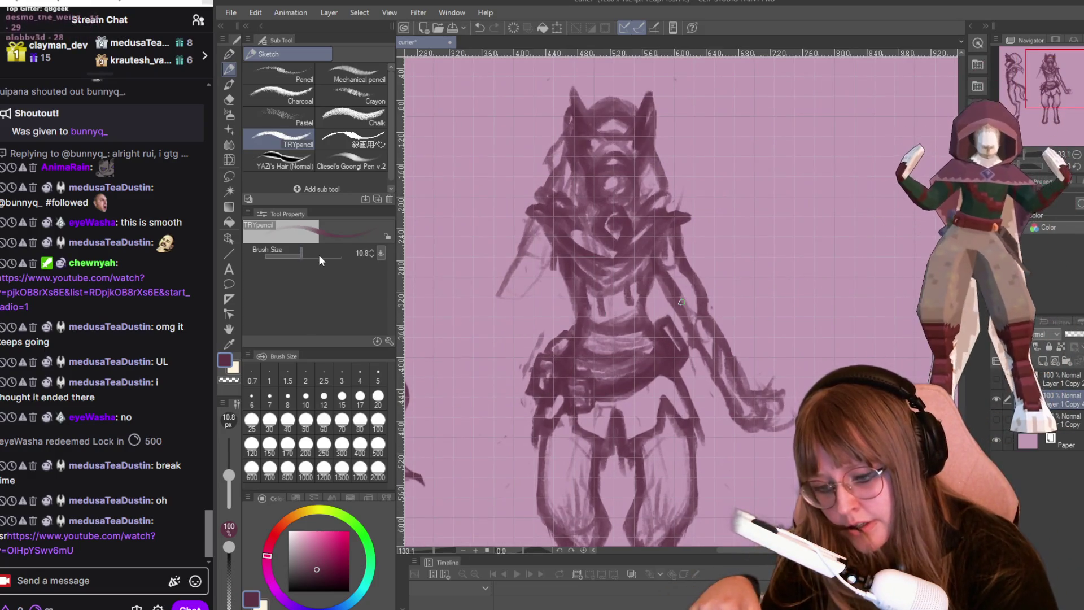
pyautogui.press(']')
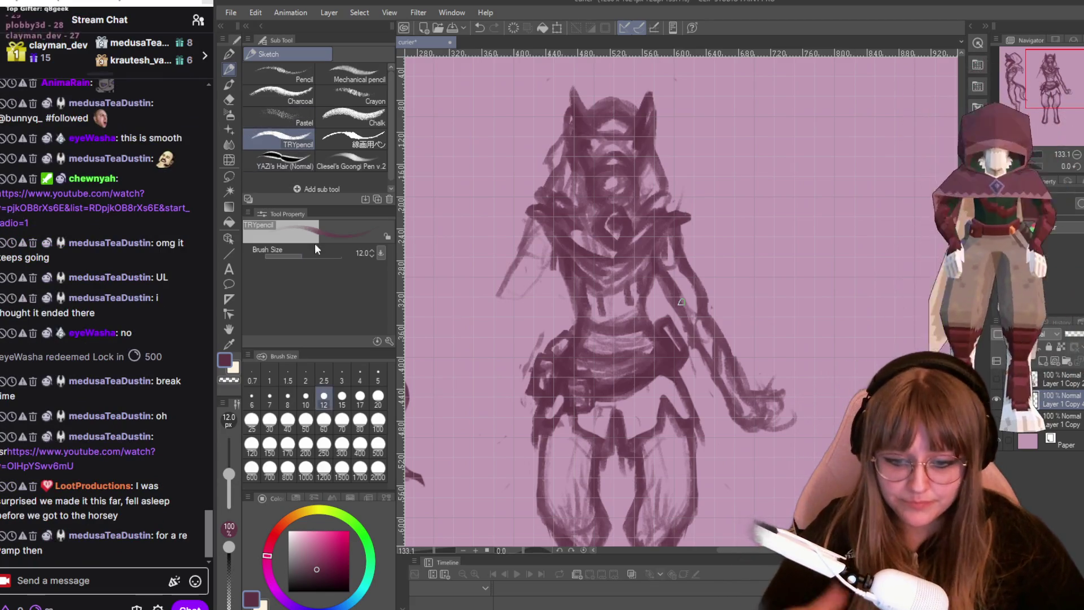
# - Zoom closer on the chest and select the link posted in chat
pyautogui.scroll(1, 495, 293)
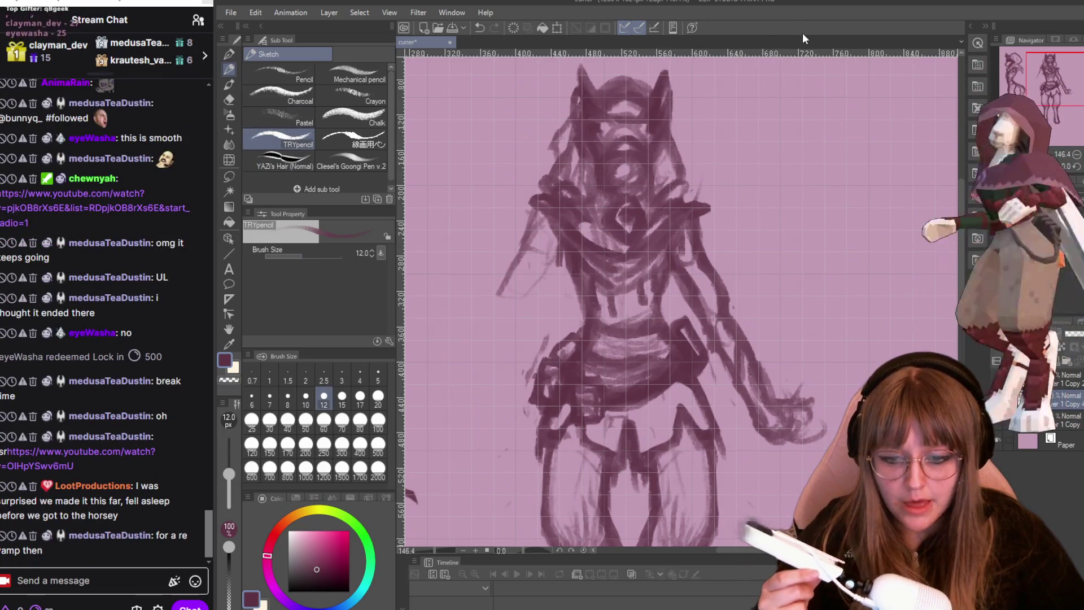
pyautogui.scroll(1, 808, 402)
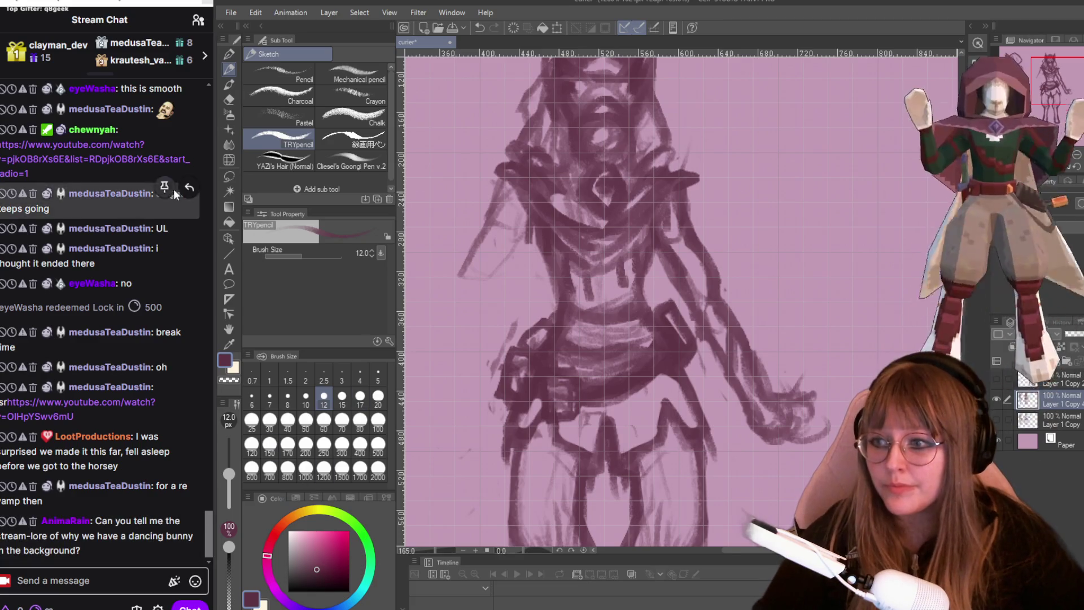
pyautogui.tripleClick(72, 164)
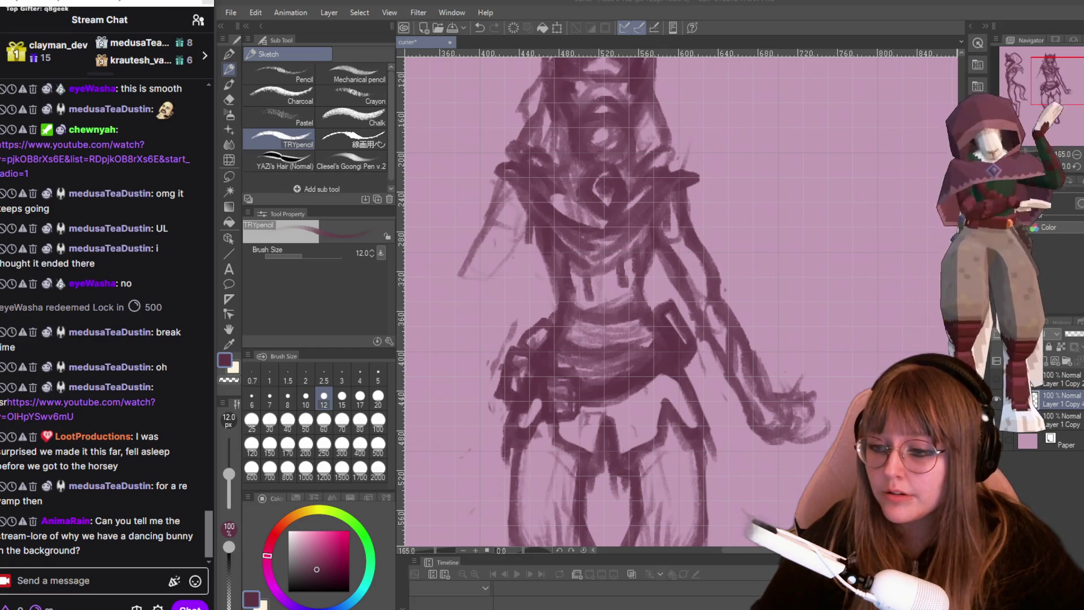
pyautogui.scroll(-1, 651, 316)
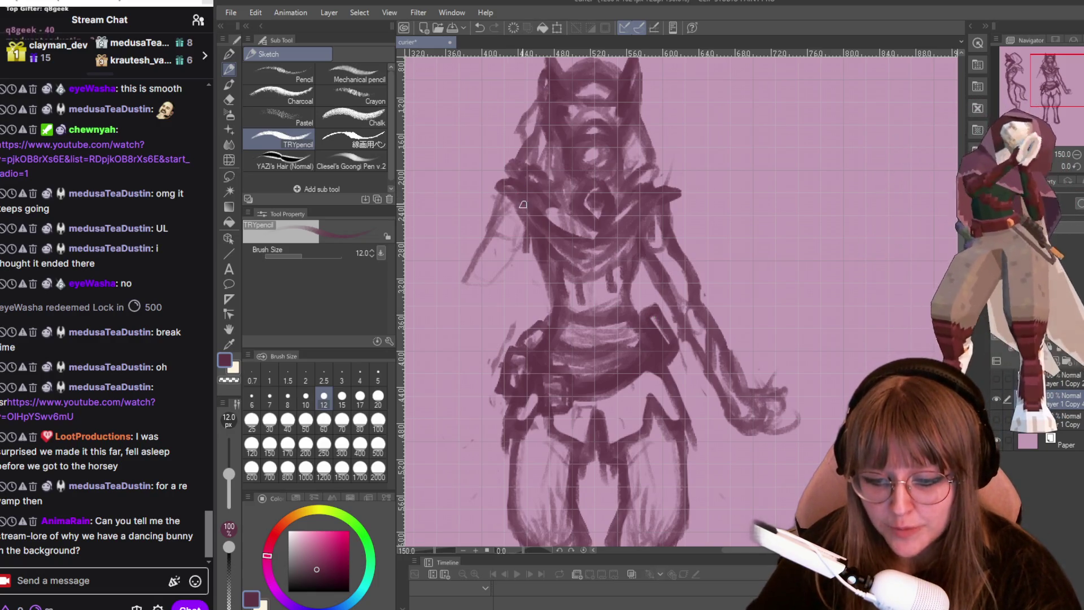
# - Erase over both arms of the collar V across the chest, then switch back to the sketch pencil
pyautogui.press('e')
pyautogui.moveTo(505, 190); pyautogui.dragTo(565, 251)
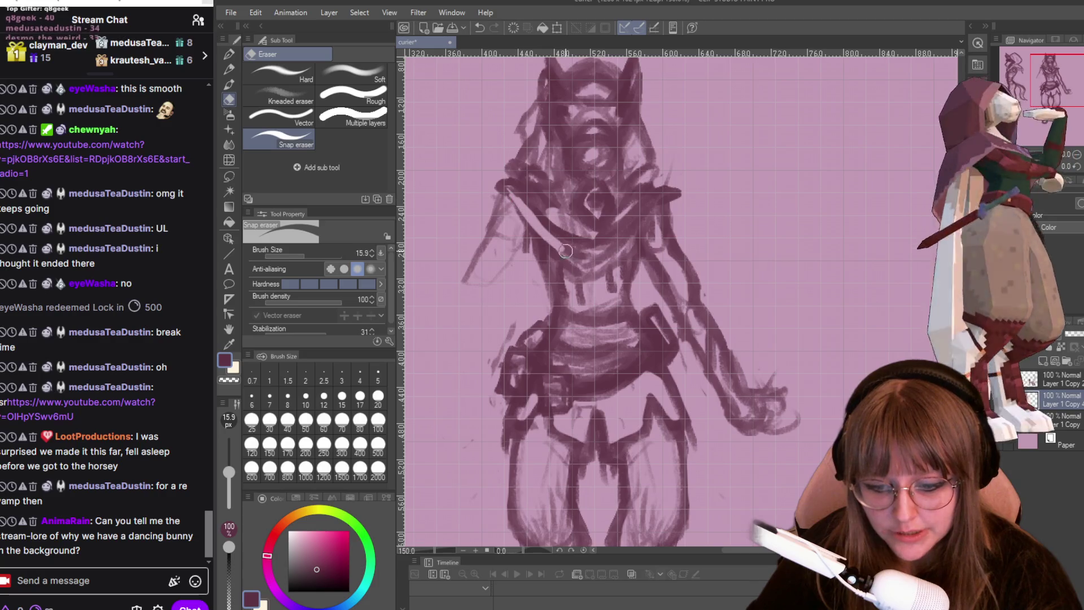
pyautogui.moveTo(507, 189); pyautogui.dragTo(582, 262)
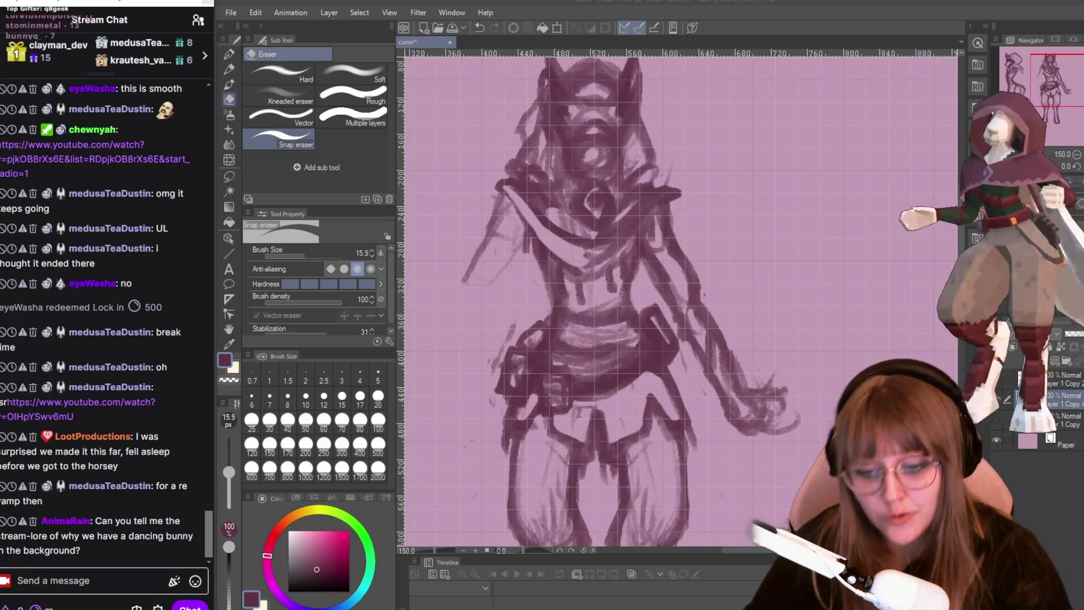
pyautogui.moveTo(604, 242); pyautogui.dragTo(663, 188)
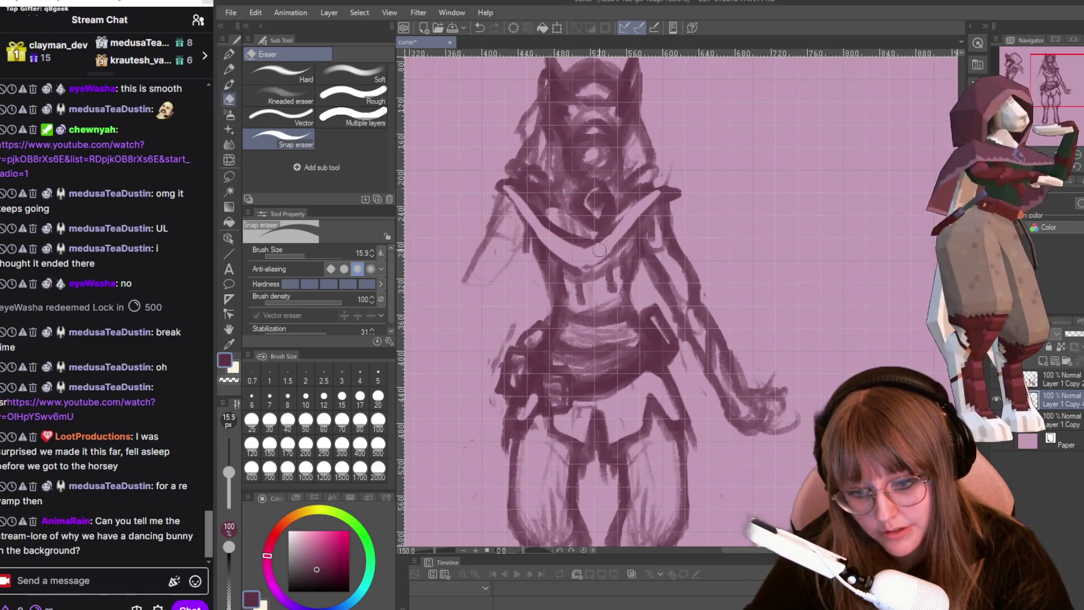
pyautogui.moveTo(507, 191); pyautogui.dragTo(568, 244)
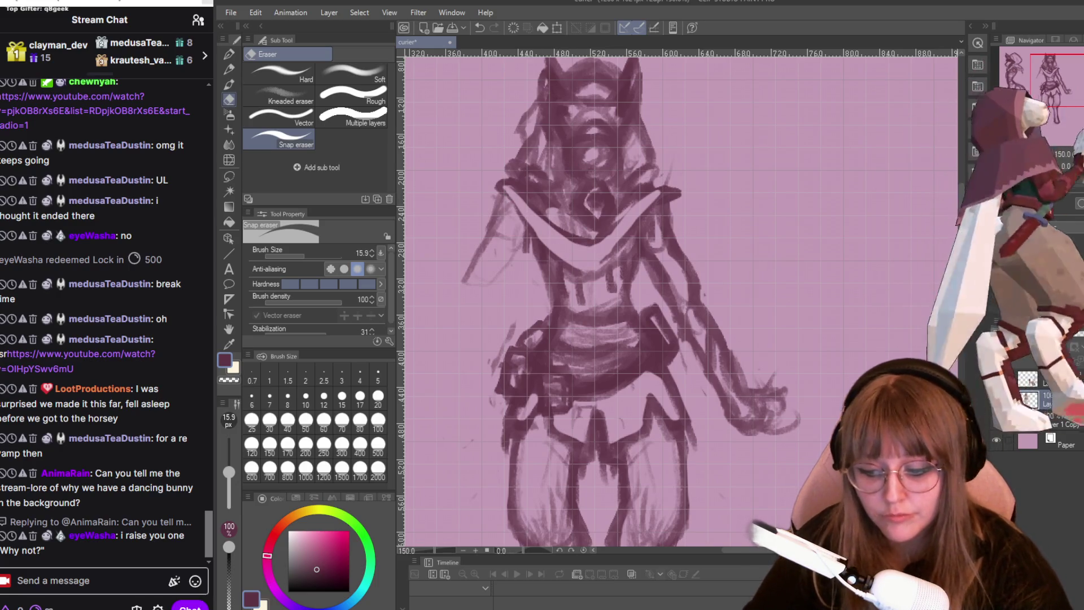
pyautogui.moveTo(598, 262); pyautogui.dragTo(662, 200)
pyautogui.press('p')
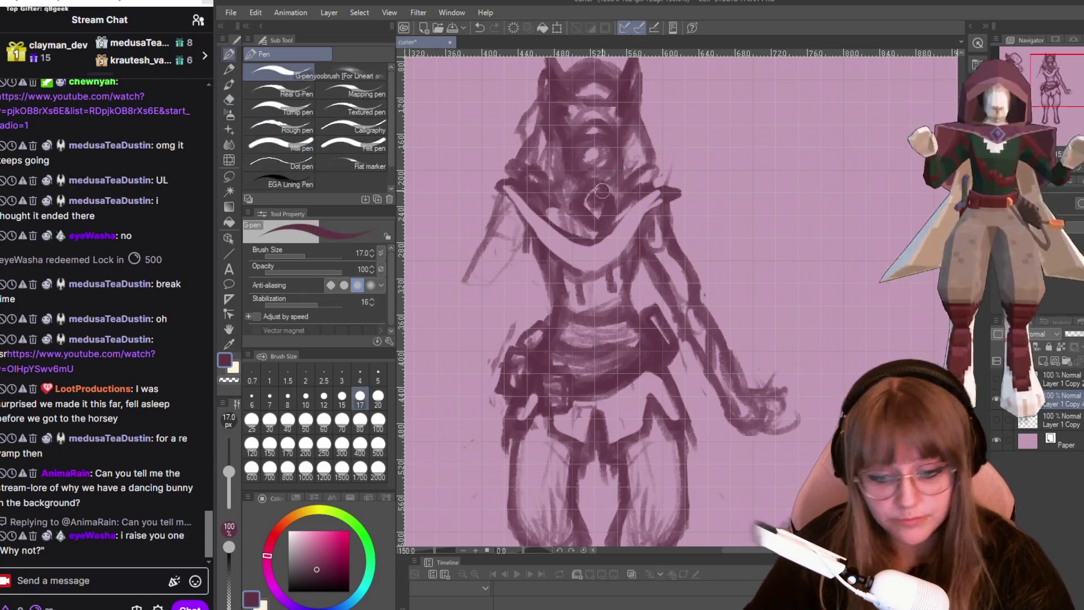
pyautogui.press('p')
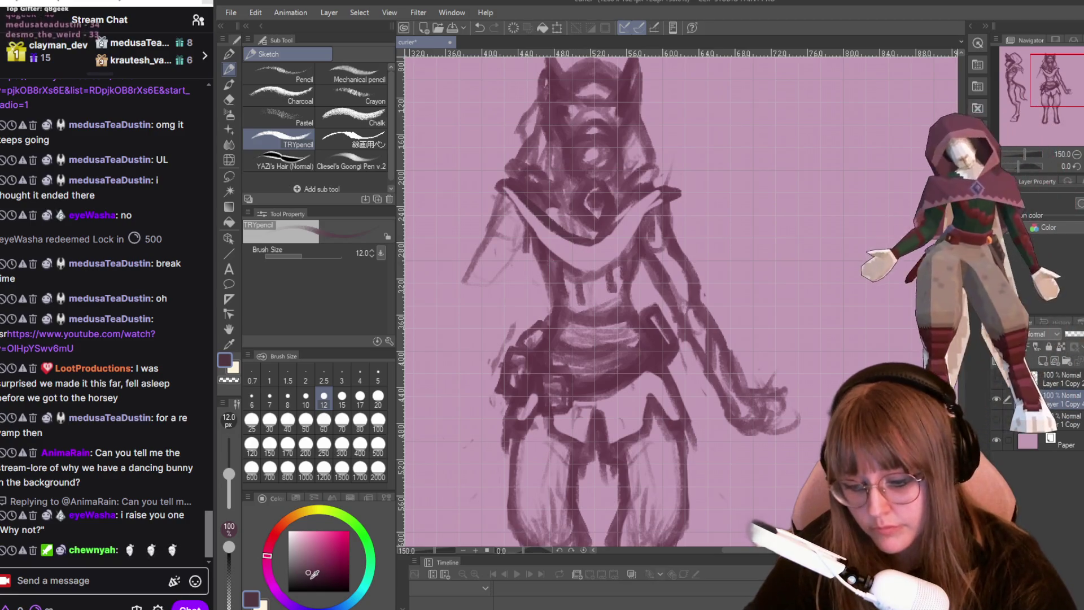
# - Pick a darker purple and darken the shoulder, collar and neckline strokes
pyautogui.click(315, 580)
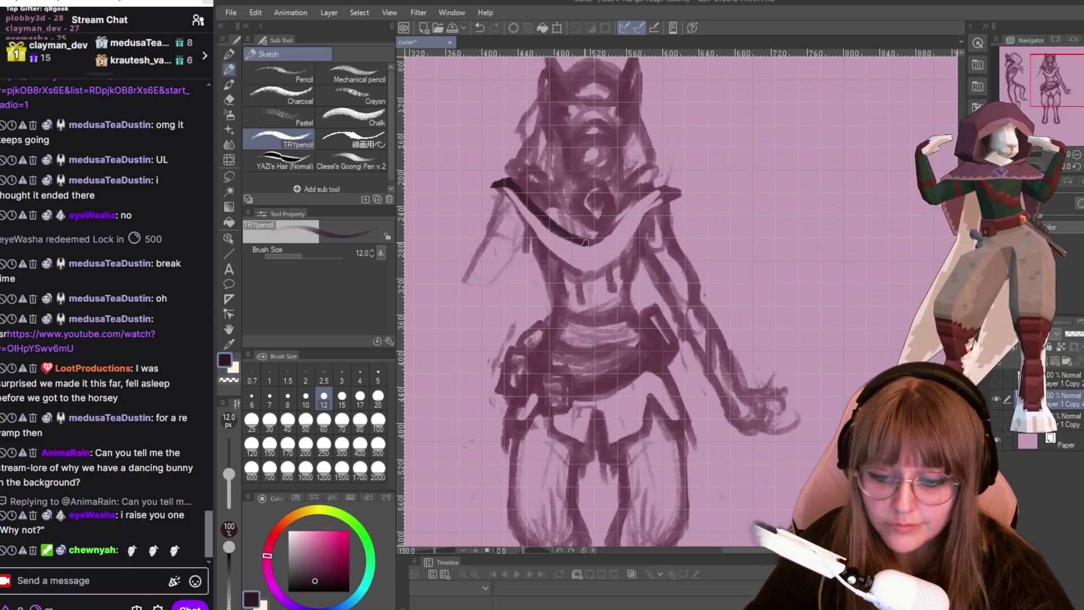
pyautogui.moveTo(501, 184)
pyautogui.mouseDown()
pyautogui.moveTo(573, 266)
pyautogui.moveTo(545, 248)
pyautogui.moveTo(506, 190)
pyautogui.mouseUp()
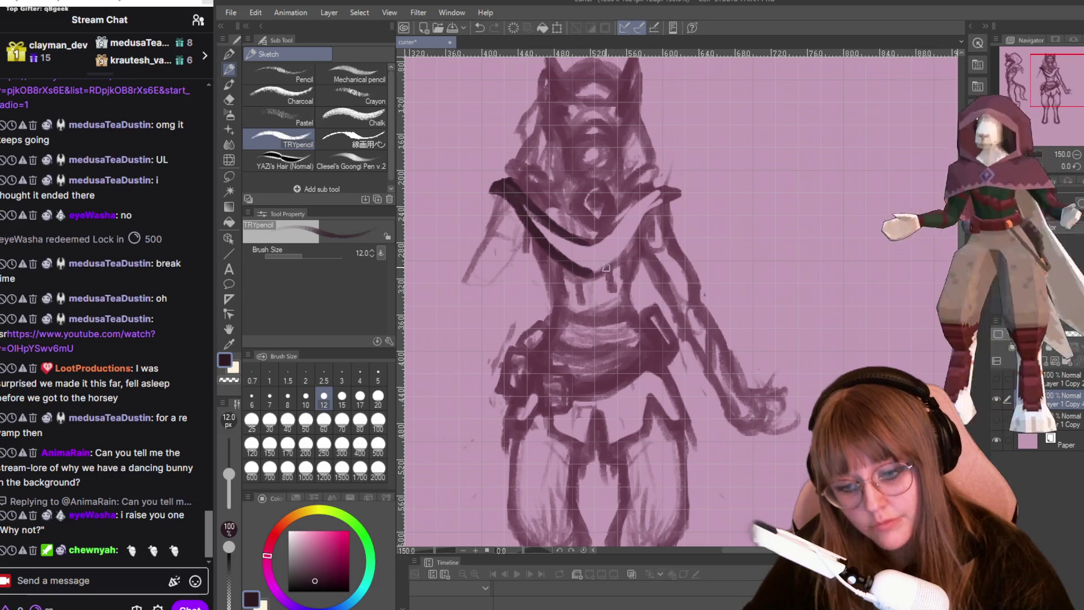
pyautogui.moveTo(599, 274)
pyautogui.mouseDown()
pyautogui.moveTo(655, 212)
pyautogui.moveTo(621, 262)
pyautogui.mouseUp()
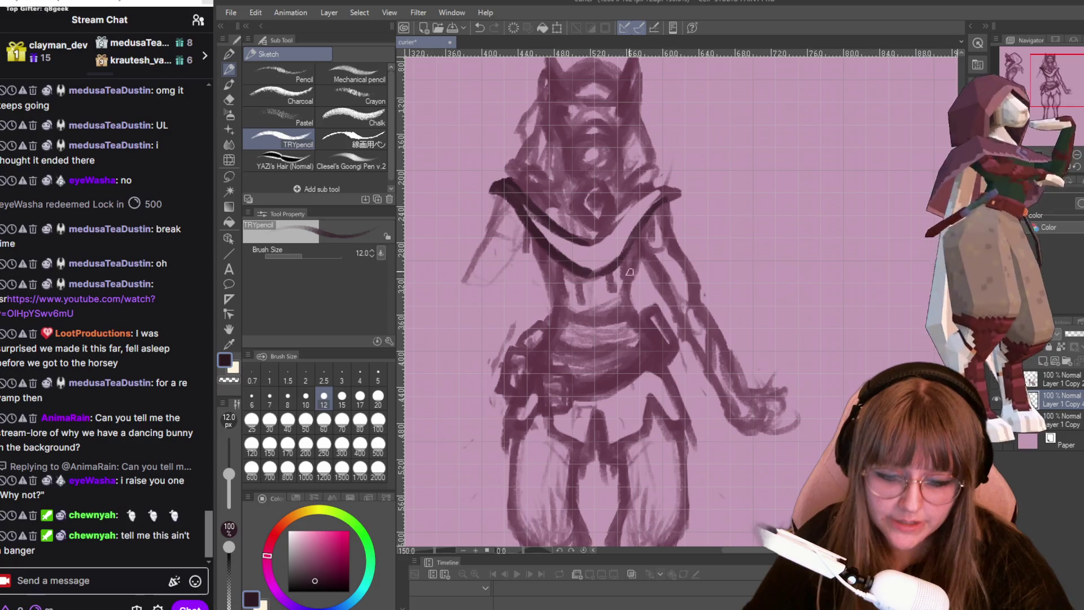
# - Erase the left collar stroke, then add a short vertical line on the chest
pyautogui.press('e')
pyautogui.moveTo(492, 177)
pyautogui.mouseDown()
pyautogui.moveTo(530, 231)
pyautogui.moveTo(584, 268)
pyautogui.moveTo(516, 186)
pyautogui.moveTo(590, 251)
pyautogui.moveTo(550, 259)
pyautogui.moveTo(545, 285)
pyautogui.mouseUp()
pyautogui.press('p')
pyautogui.moveTo(536, 240)
pyautogui.mouseDown()
pyautogui.moveTo(546, 288)
pyautogui.moveTo(538, 241)
pyautogui.moveTo(543, 282)
pyautogui.moveTo(545, 249)
pyautogui.mouseUp()
# - Draw a line down the left side of the chest, then lighten it
pyautogui.press('e')
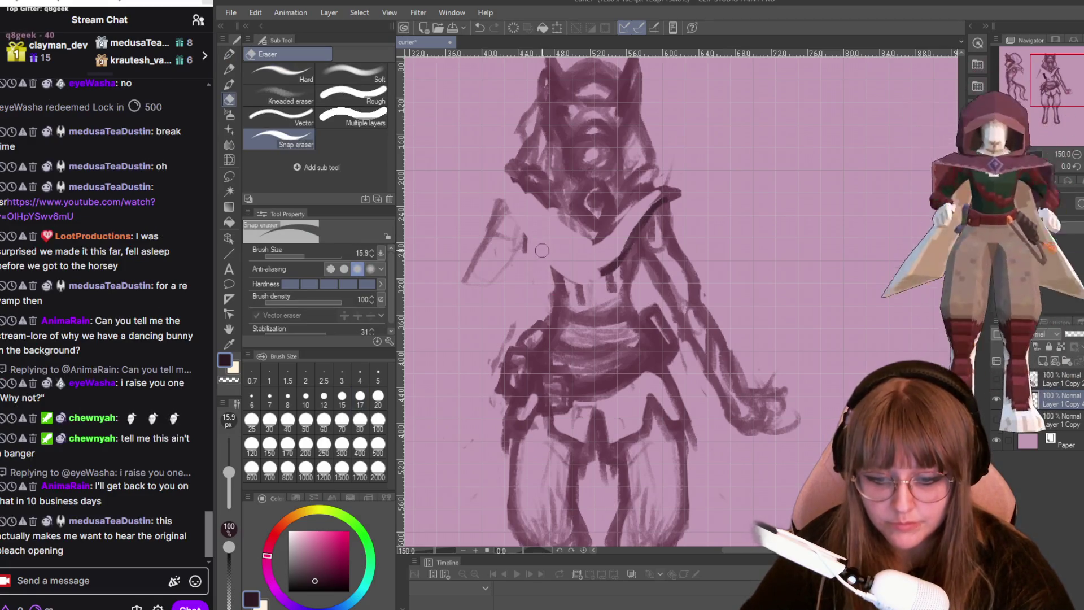
pyautogui.press('p')
pyautogui.press('p')
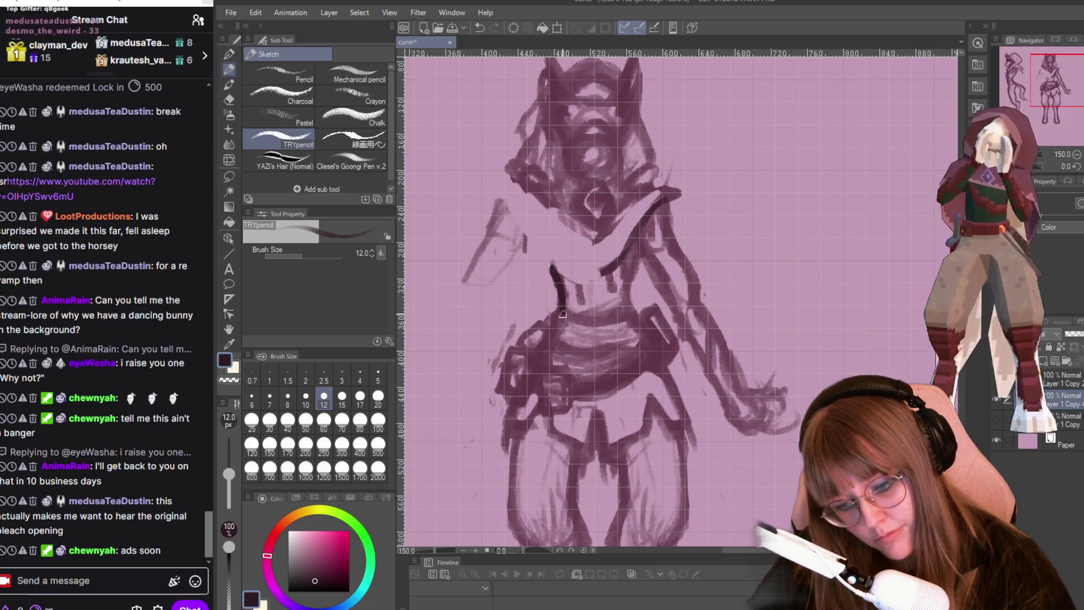
pyautogui.moveTo(551, 267); pyautogui.dragTo(562, 305)
pyautogui.press('e')
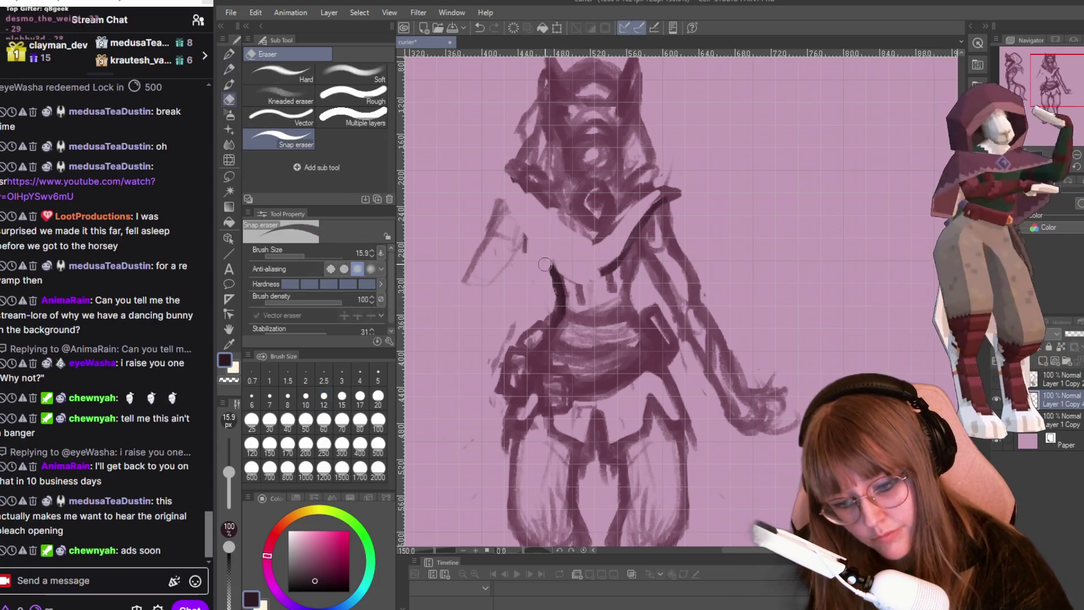
pyautogui.moveTo(556, 268)
pyautogui.mouseDown()
pyautogui.moveTo(562, 339)
pyautogui.moveTo(568, 326)
pyautogui.mouseUp()
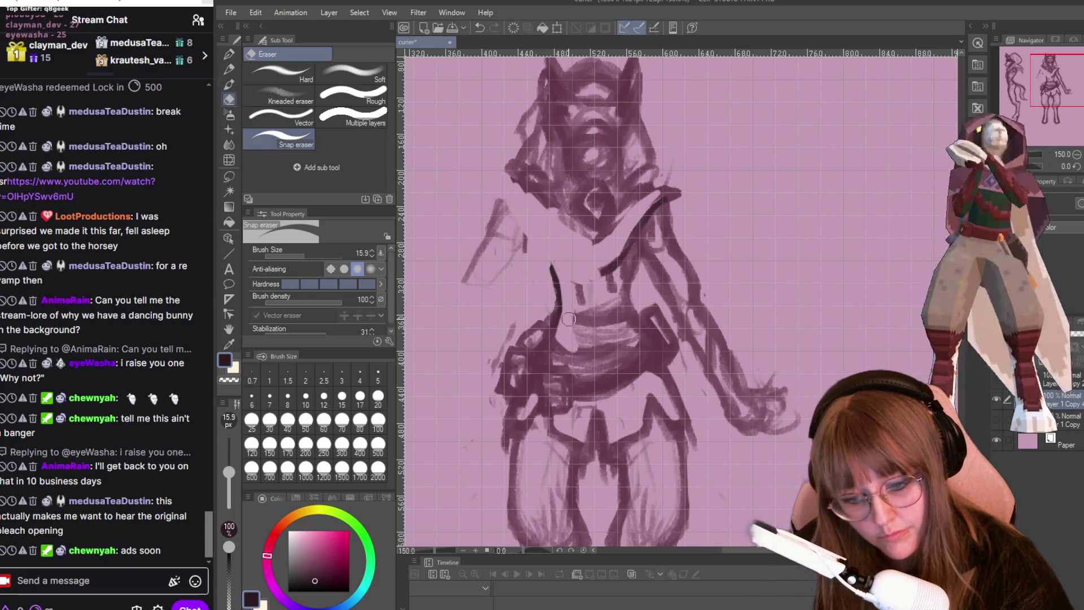
# - Sketch new collar lines, extending the left one up to the shoulder
pyautogui.press('p')
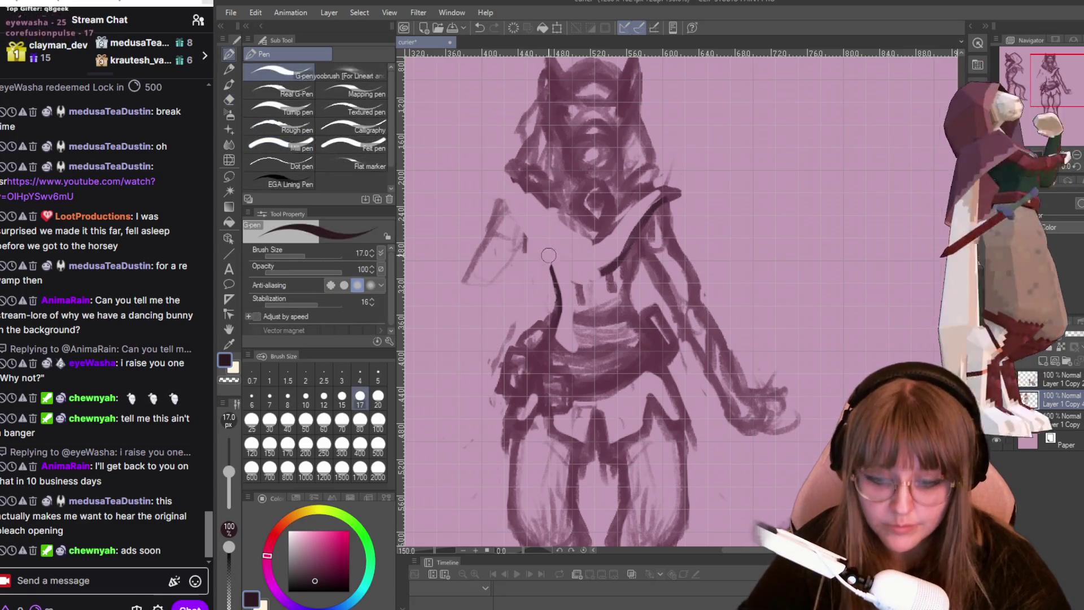
pyautogui.press('p')
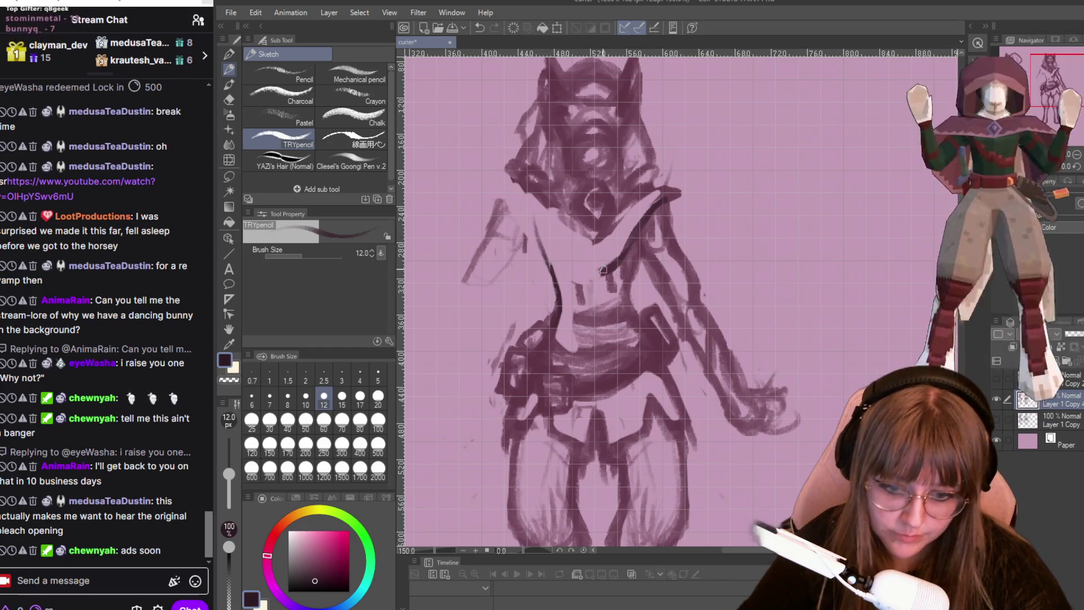
pyautogui.moveTo(568, 256)
pyautogui.mouseDown()
pyautogui.moveTo(588, 276)
pyautogui.moveTo(612, 265)
pyautogui.mouseUp()
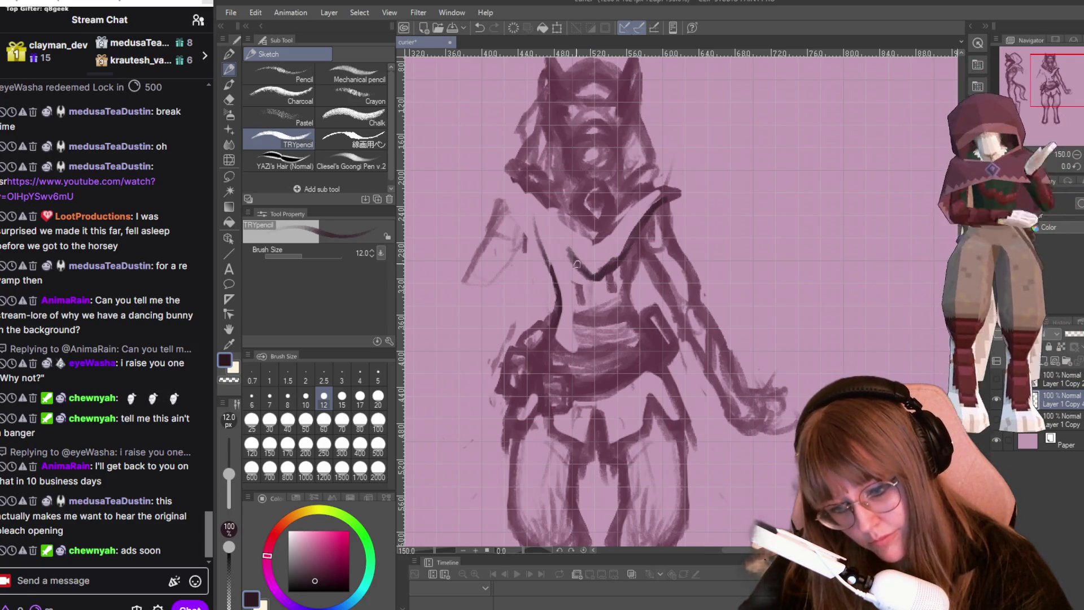
pyautogui.moveTo(569, 257); pyautogui.dragTo(531, 216)
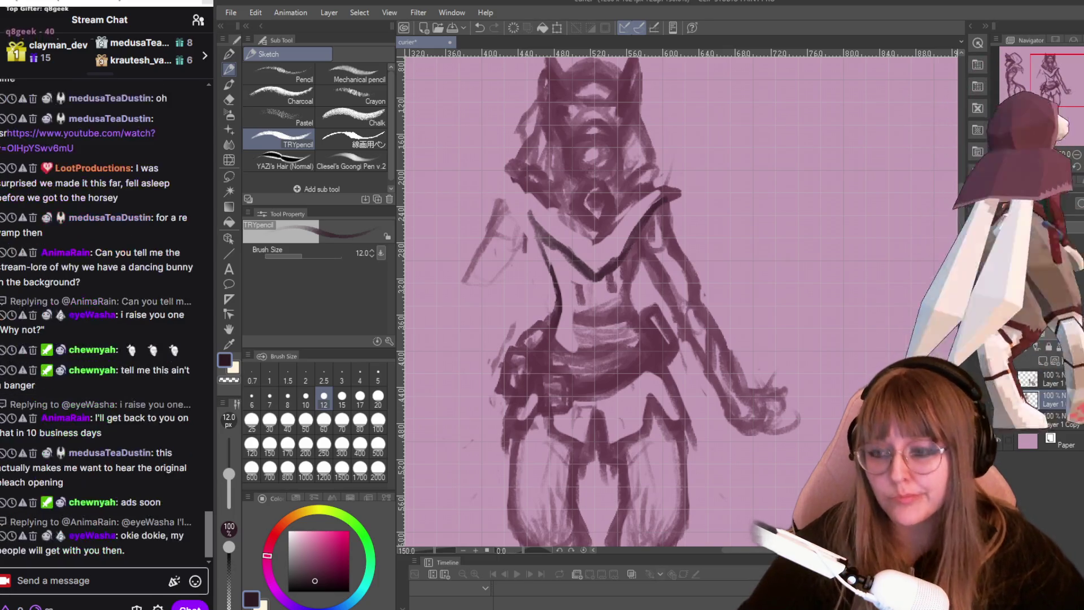
pyautogui.press('super+d')
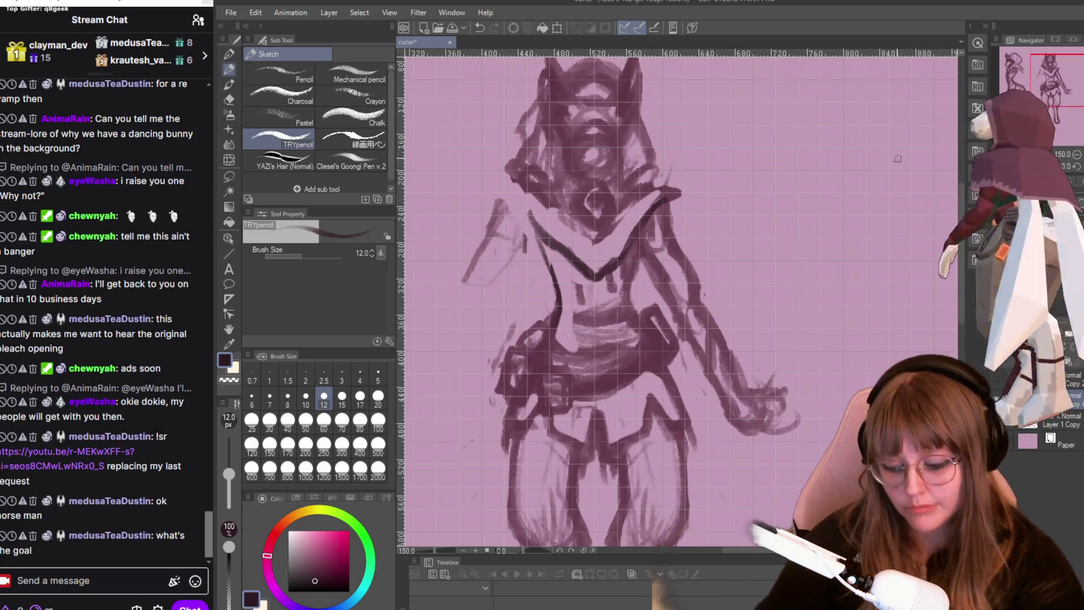
# - Erase part of the upper-right shoulder stroke and faint strokes around the neck V
pyautogui.press('e')
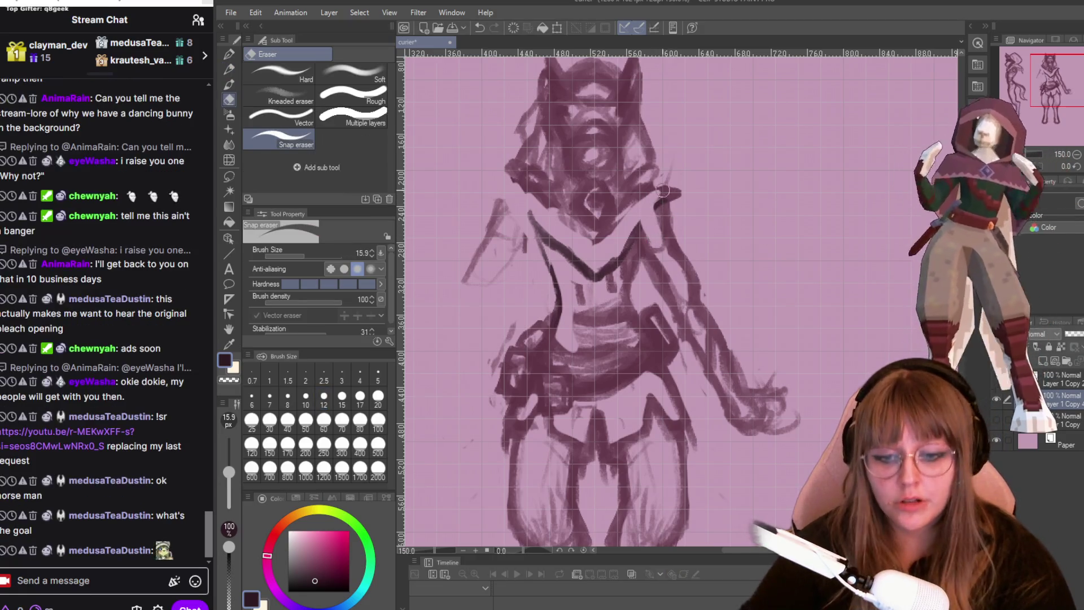
pyautogui.moveTo(677, 192); pyautogui.dragTo(629, 234)
pyautogui.moveTo(597, 298)
pyautogui.mouseDown()
pyautogui.moveTo(626, 269)
pyautogui.moveTo(587, 327)
pyautogui.moveTo(619, 308)
pyautogui.mouseUp()
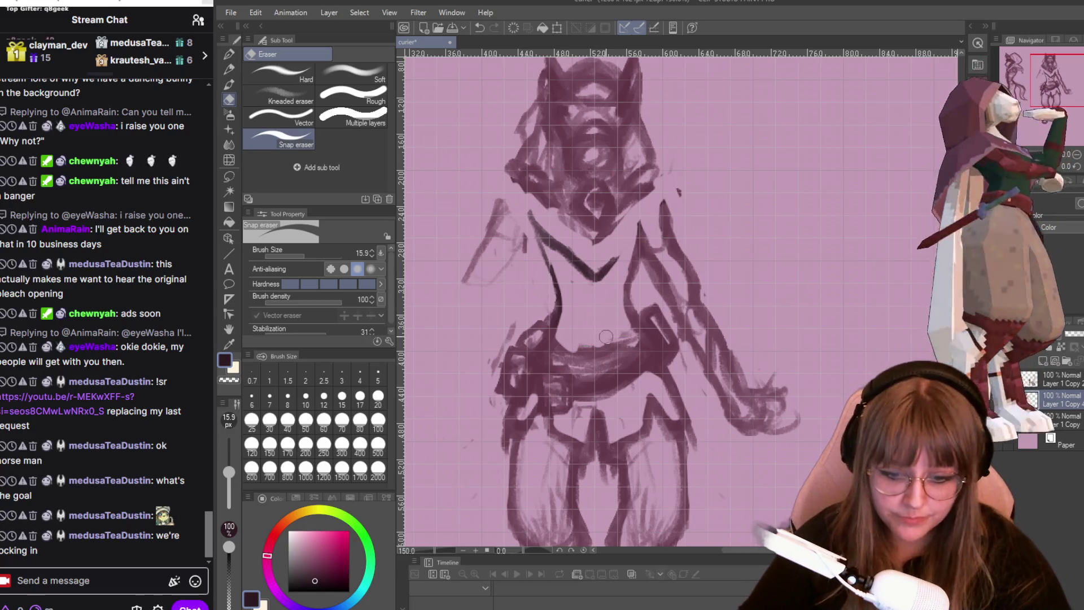
pyautogui.moveTo(618, 297)
pyautogui.mouseDown()
pyautogui.moveTo(587, 248)
pyautogui.moveTo(528, 220)
pyautogui.moveTo(593, 268)
pyautogui.moveTo(546, 245)
pyautogui.moveTo(526, 219)
pyautogui.mouseUp()
# - Darken both arms of the V neckline and draw a curved line across the belly
pyautogui.press('p')
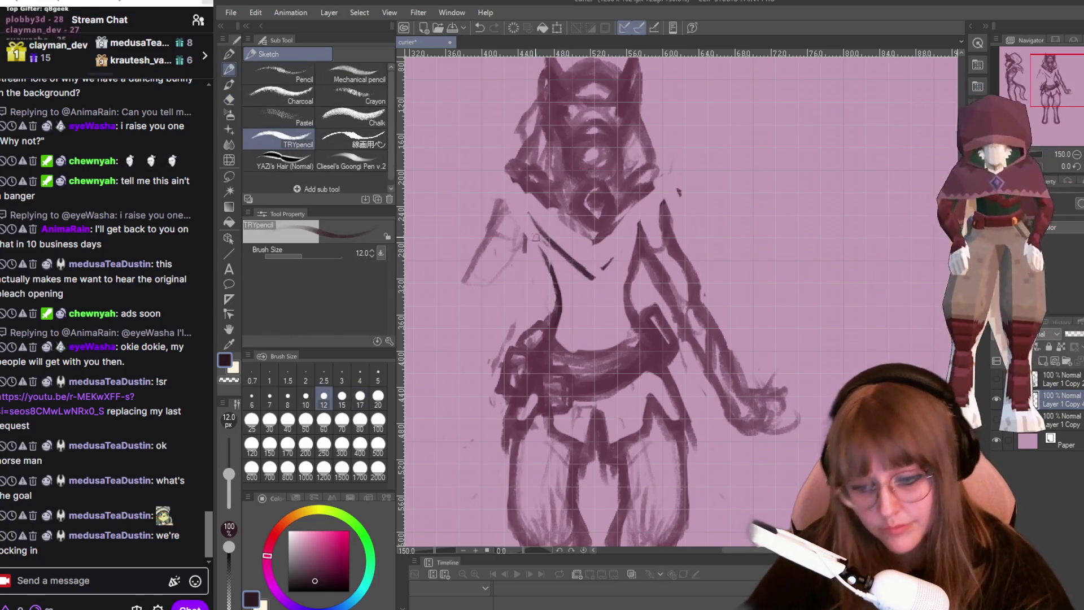
pyautogui.moveTo(527, 233); pyautogui.dragTo(574, 271)
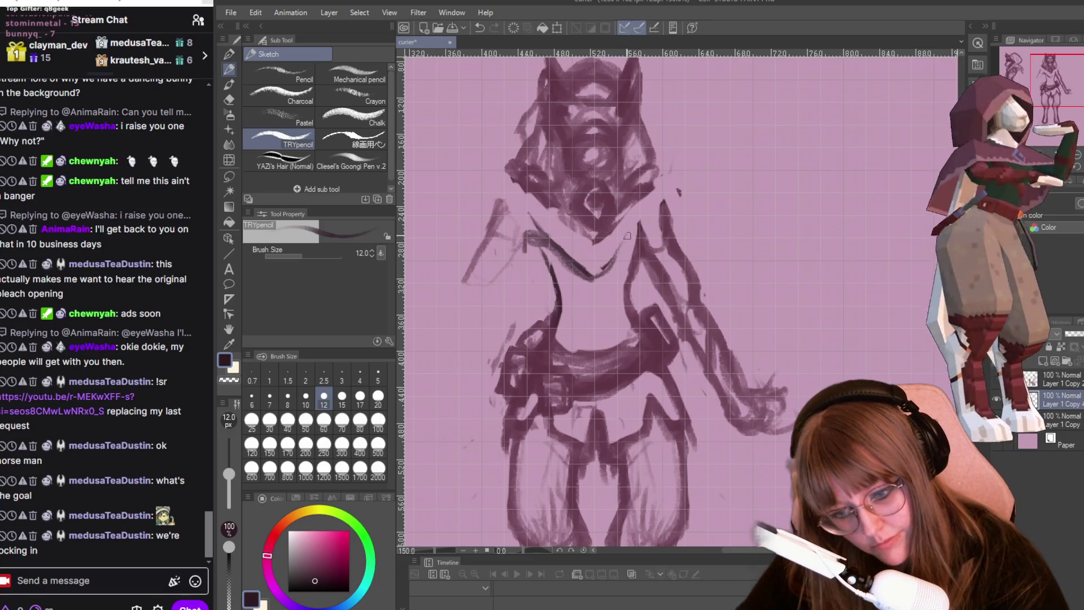
pyautogui.moveTo(610, 261)
pyautogui.mouseDown()
pyautogui.moveTo(640, 236)
pyautogui.moveTo(600, 280)
pyautogui.mouseUp()
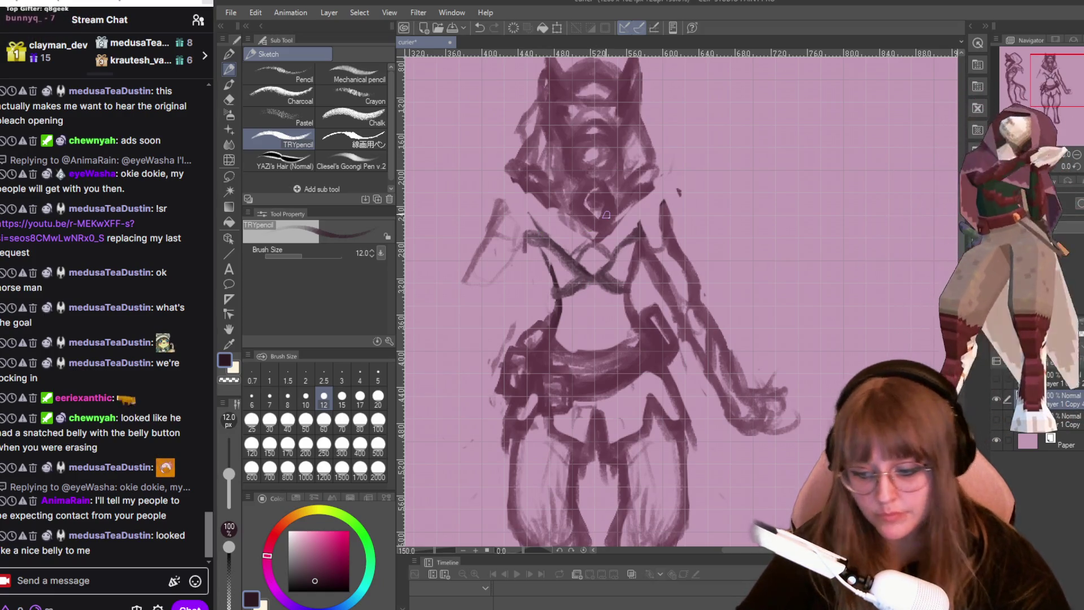
pyautogui.moveTo(585, 325)
pyautogui.mouseDown()
pyautogui.moveTo(560, 322)
pyautogui.moveTo(631, 314)
pyautogui.mouseUp()
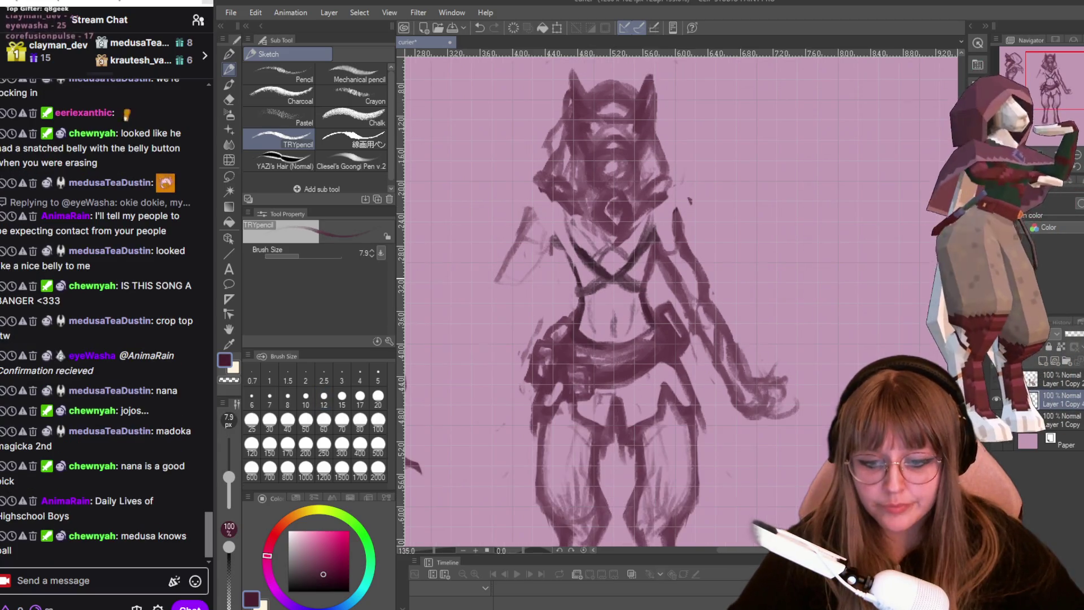
# - Erase the crossed chest-strap strokes and lighten part of the head
pyautogui.scroll(1, 605, 260)
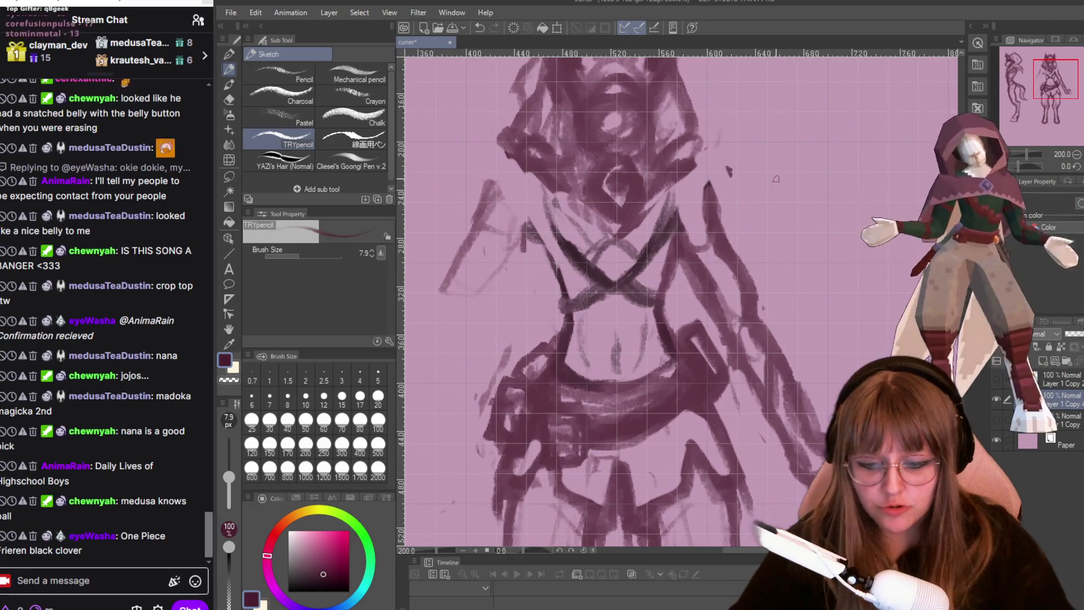
pyautogui.press('e')
pyautogui.moveTo(628, 124)
pyautogui.mouseDown()
pyautogui.moveTo(593, 124)
pyautogui.moveTo(616, 120)
pyautogui.mouseUp()
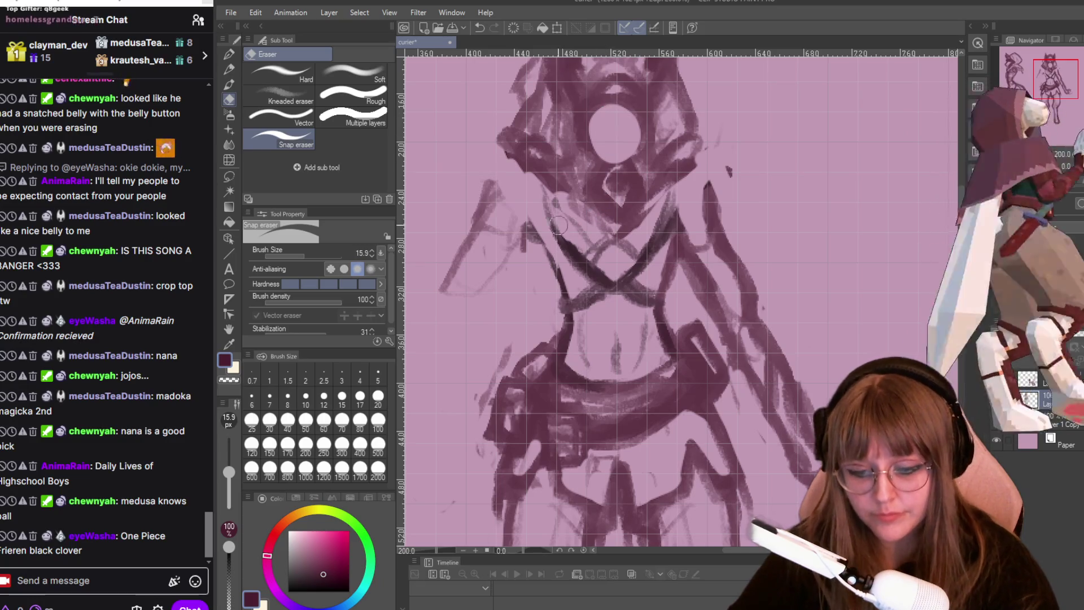
pyautogui.moveTo(565, 226)
pyautogui.mouseDown()
pyautogui.moveTo(610, 243)
pyautogui.moveTo(648, 234)
pyautogui.moveTo(640, 248)
pyautogui.moveTo(678, 210)
pyautogui.moveTo(671, 237)
pyautogui.moveTo(567, 258)
pyautogui.moveTo(598, 282)
pyautogui.moveTo(564, 257)
pyautogui.mouseUp()
pyautogui.moveTo(649, 260)
pyautogui.mouseDown()
pyautogui.moveTo(632, 282)
pyautogui.moveTo(667, 226)
pyautogui.mouseUp()
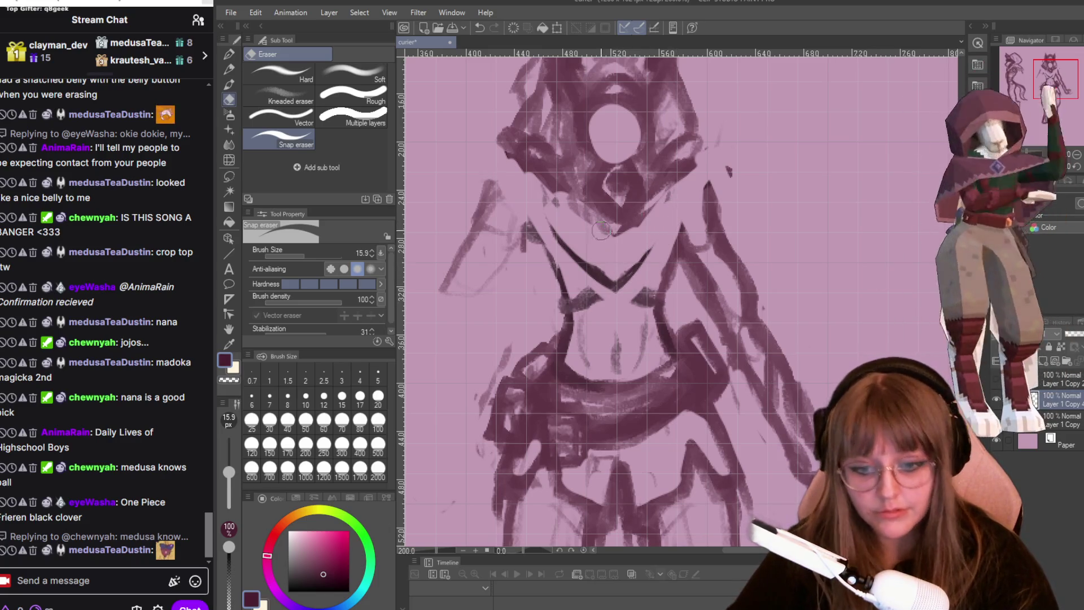
# - Redraw a darker V-shaped strap line across the torso
pyautogui.press('p')
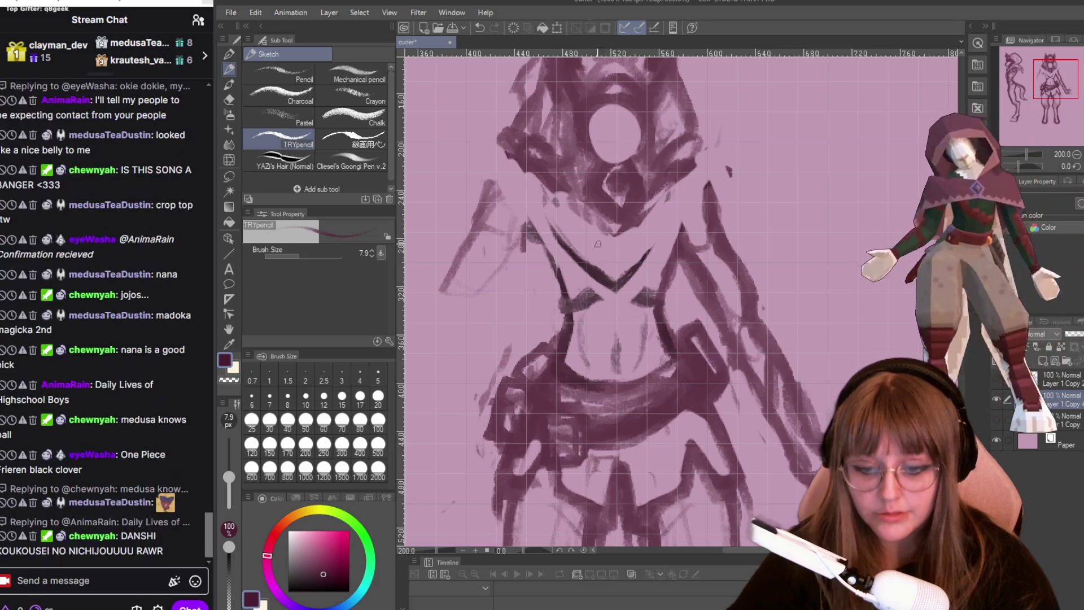
pyautogui.moveTo(655, 249); pyautogui.dragTo(635, 275)
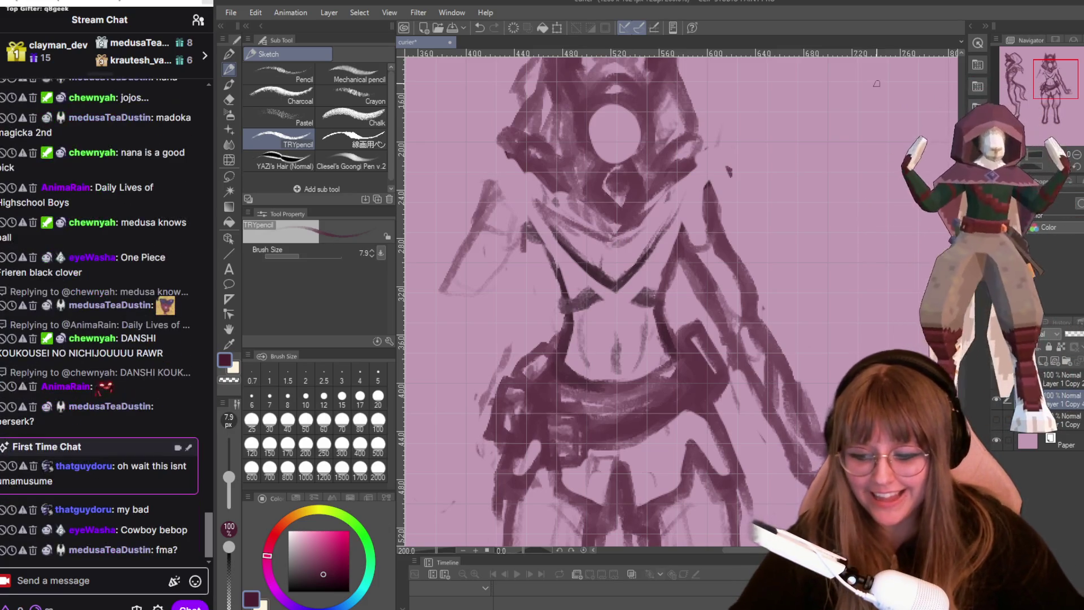
pyautogui.scroll(-5, 806, 337)
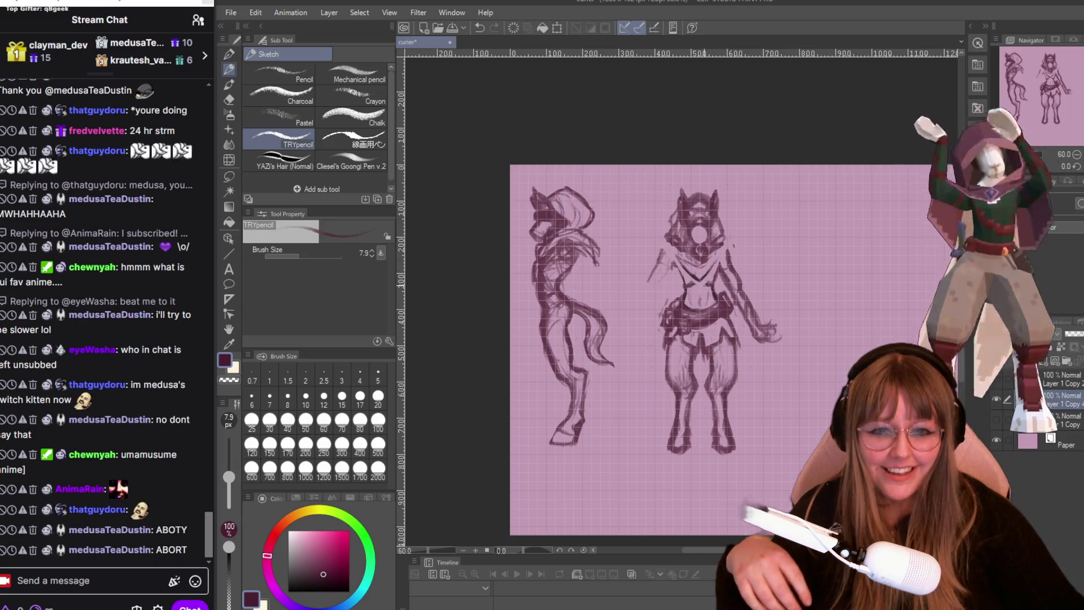
# - Lighten rough lines around the front figure's leg, hip and thigh, then lower the music volume
pyautogui.scroll(3, 755, 363)
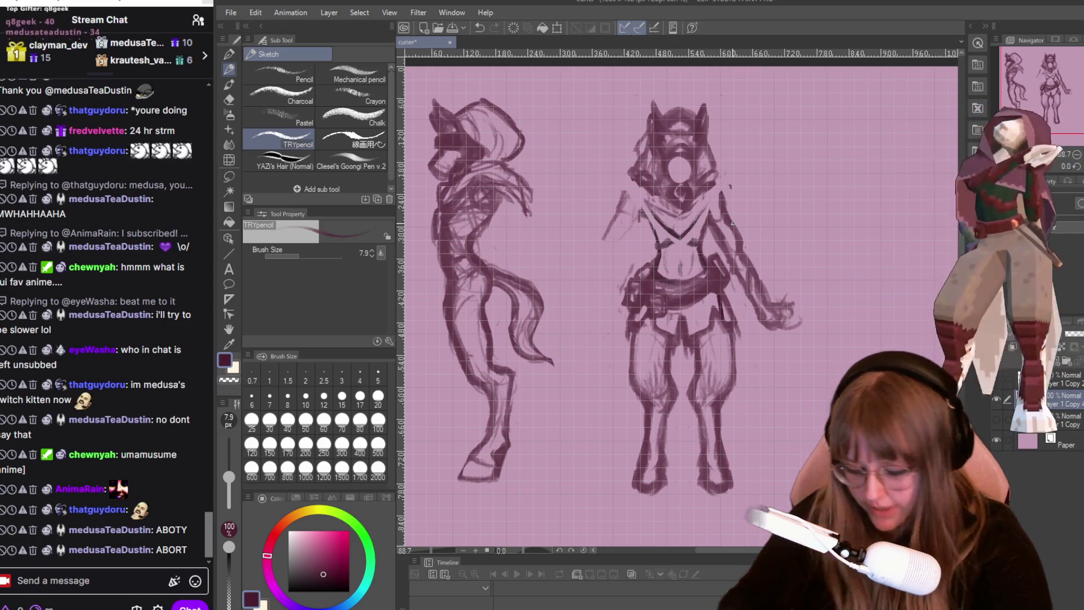
pyautogui.press('e')
pyautogui.moveTo(731, 335)
pyautogui.mouseDown()
pyautogui.moveTo(740, 370)
pyautogui.moveTo(725, 408)
pyautogui.mouseUp()
pyautogui.moveTo(635, 312)
pyautogui.mouseDown()
pyautogui.moveTo(633, 392)
pyautogui.moveTo(632, 329)
pyautogui.mouseUp()
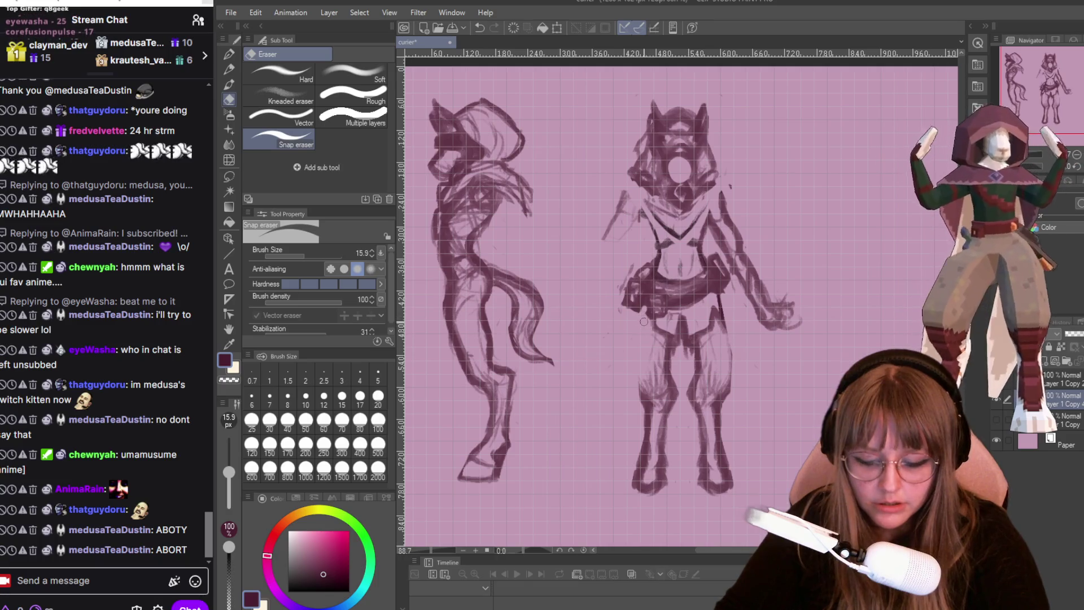
pyautogui.press('p')
pyautogui.press('p')
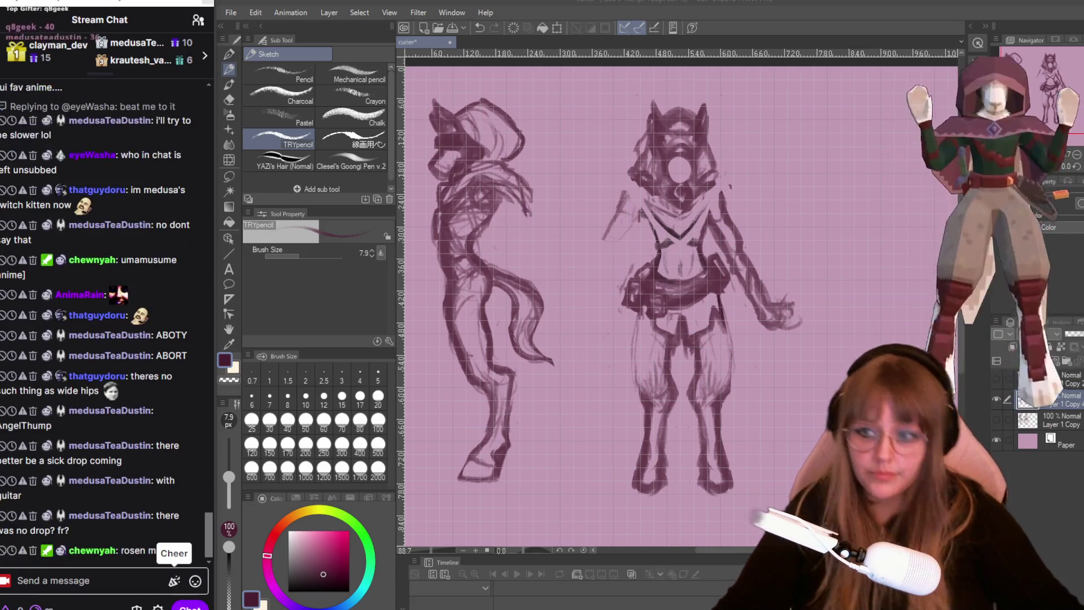
pyautogui.moveTo(259, 607)
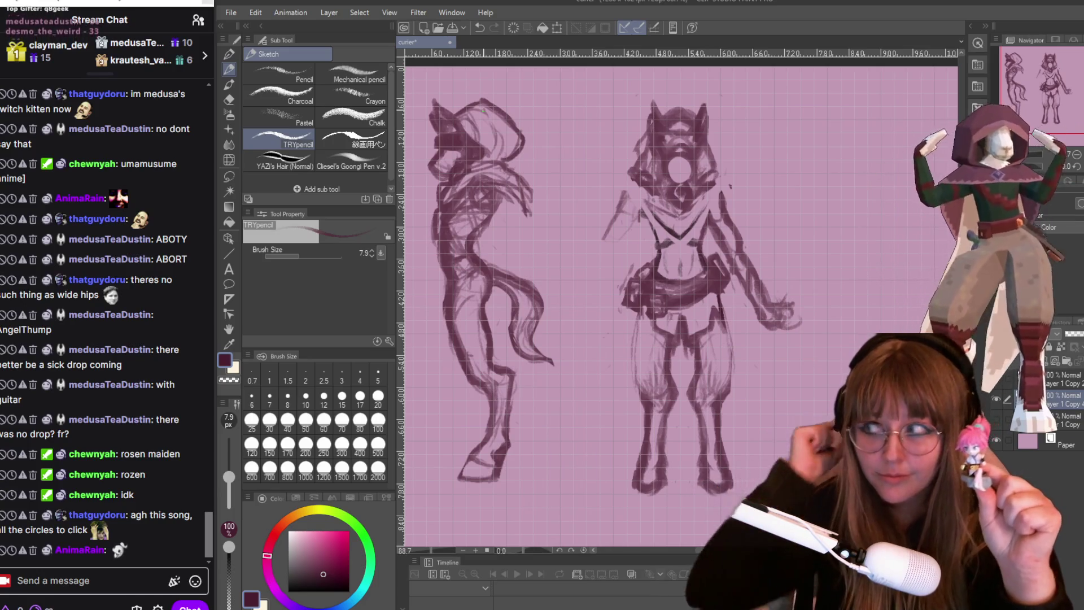
pyautogui.press('XF86AudioLowerVolume')
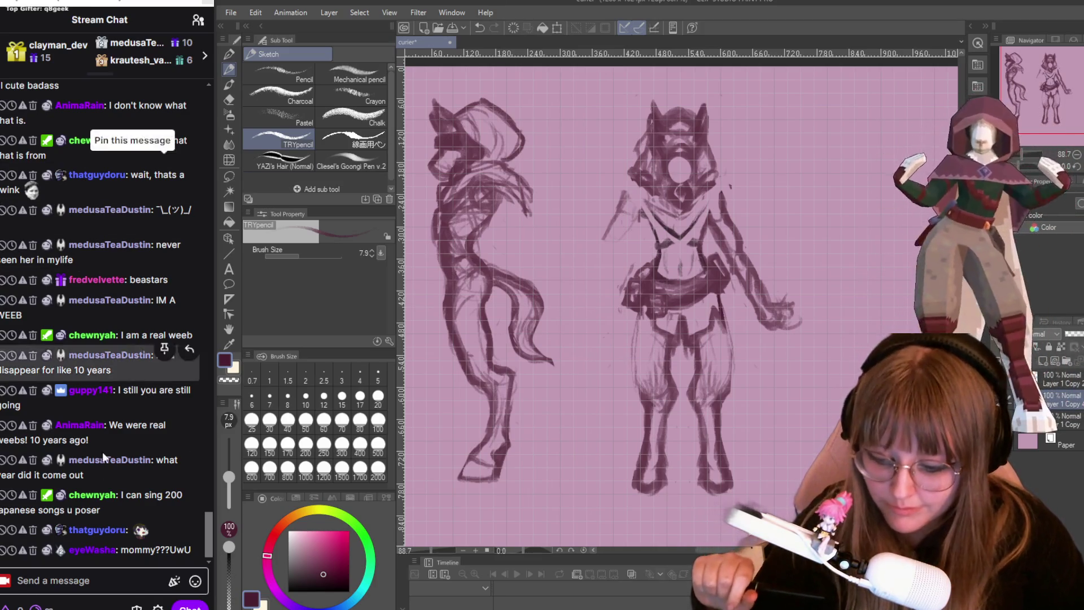
# - Delete a viewer's latest Twitch chat message, then reveal its hidden text
pyautogui.click(33, 550)
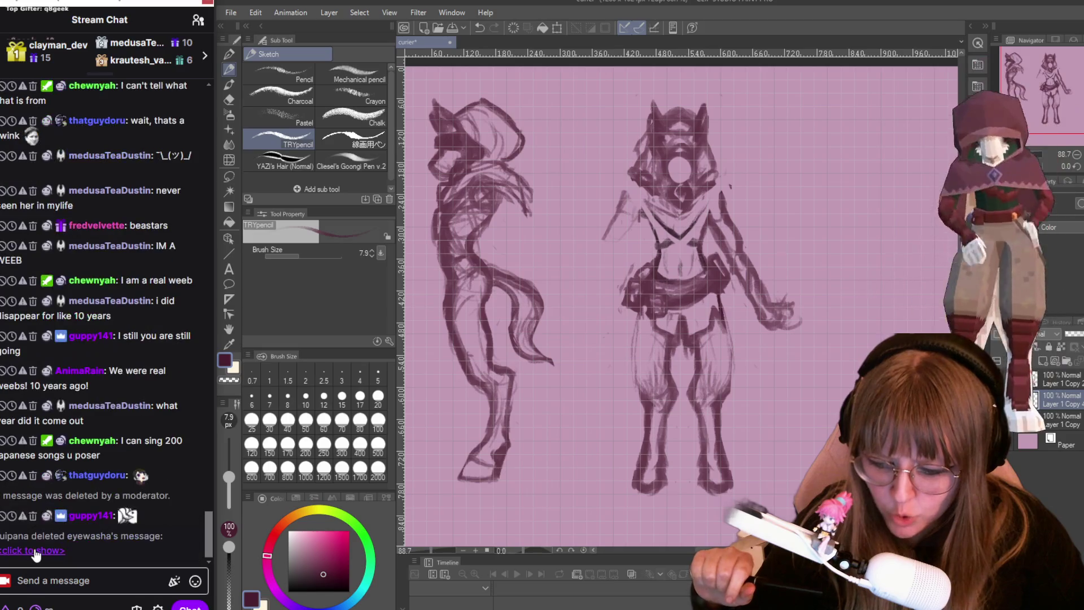
pyautogui.click(35, 551)
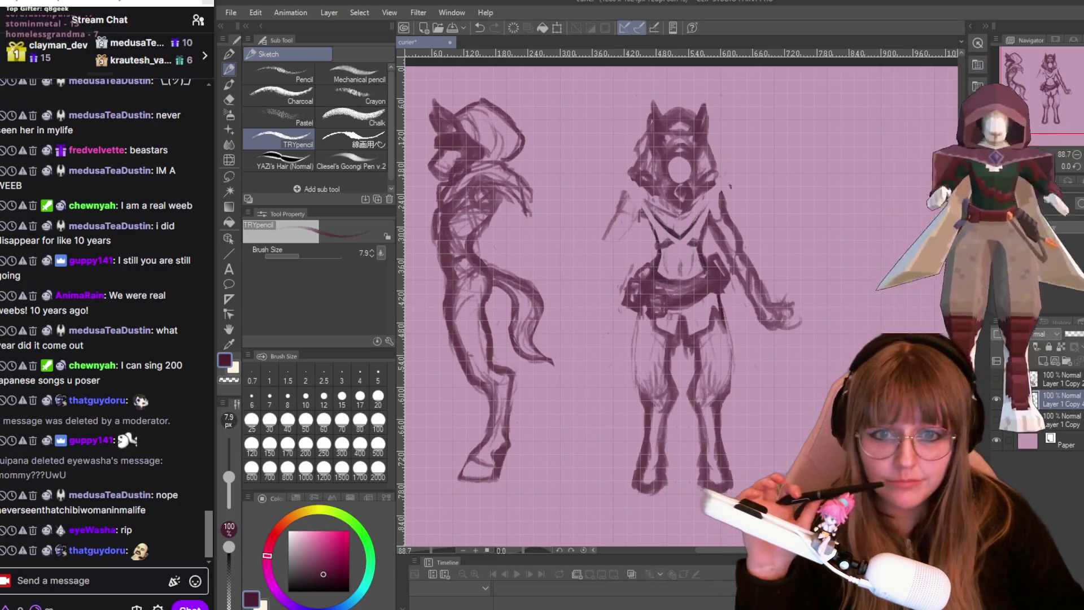
# - Zoom out slightly, redraw the front figure's right leg outline and add a hip stroke
pyautogui.moveTo(803, 304); pyautogui.dragTo(784, 302)
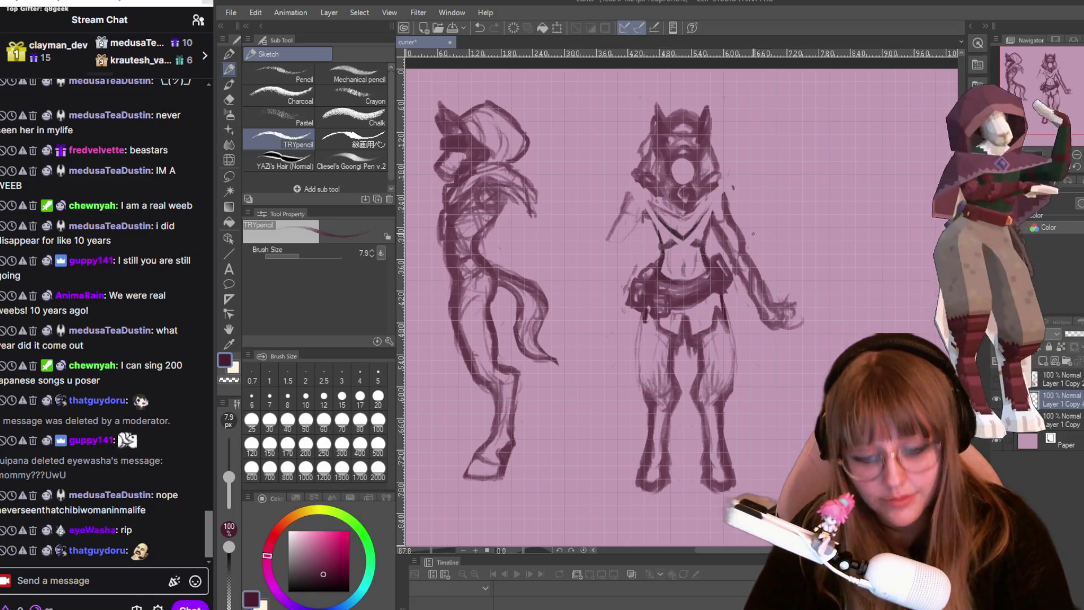
pyautogui.moveTo(727, 316); pyautogui.dragTo(733, 370)
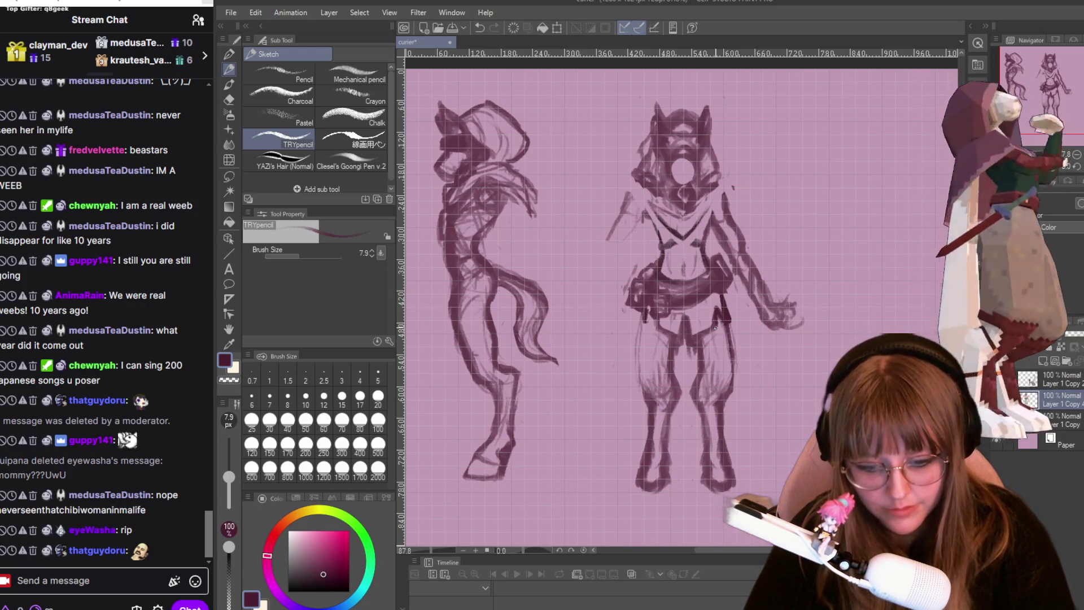
pyautogui.moveTo(642, 313); pyautogui.dragTo(643, 388)
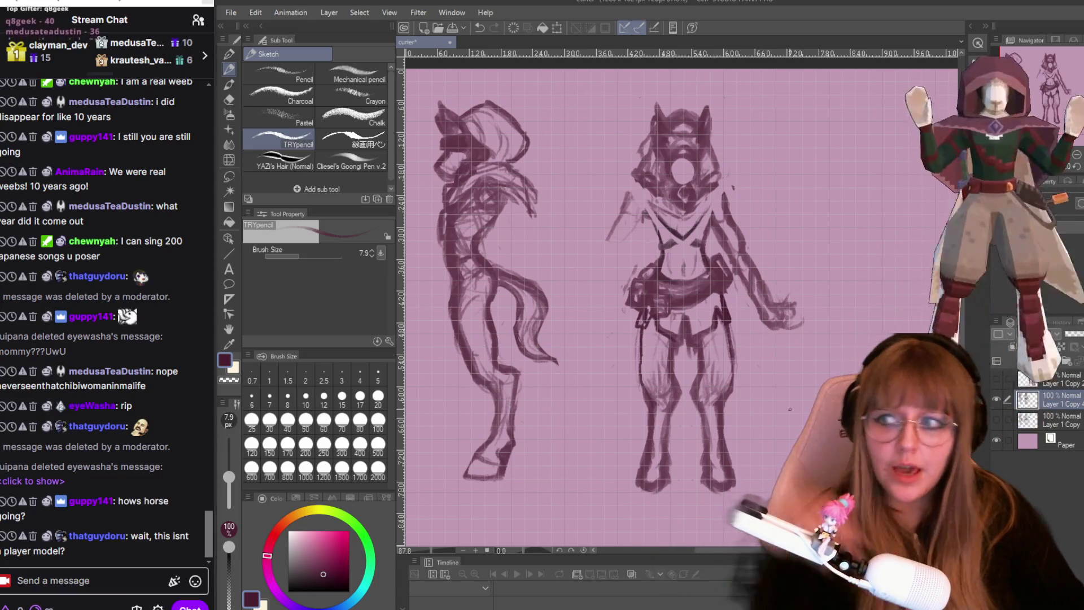
pyautogui.press('XF86AudioLowerVolume')
# - Adjust the music volume, then zoom out and back in to 150% on the front figure
pyautogui.press('XF86AudioRaiseVolume')
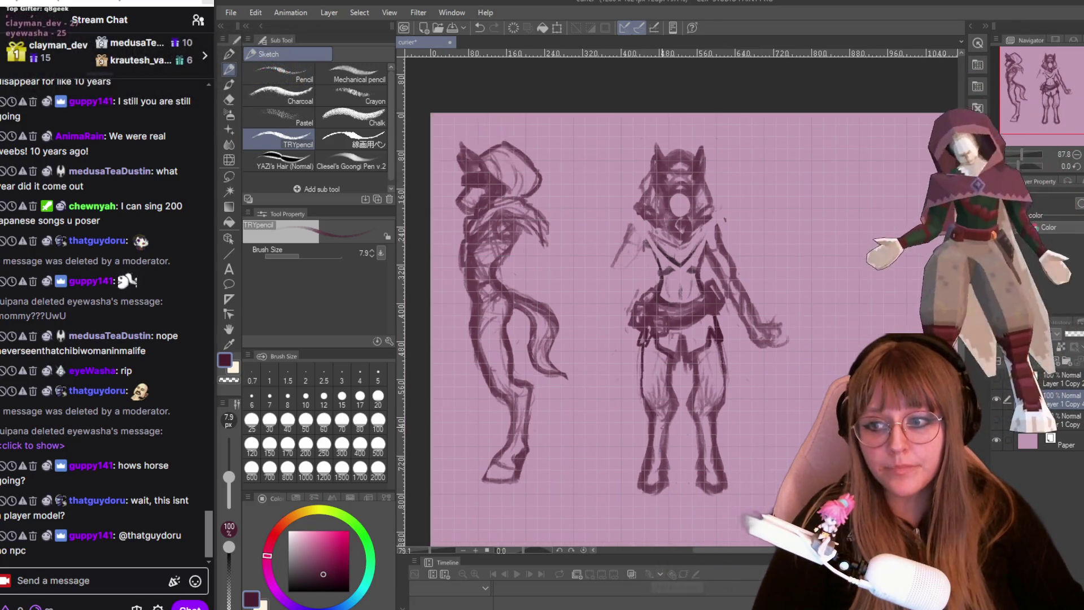
pyautogui.scroll(-1, 654, 496)
pyautogui.scroll(-1, 676, 463)
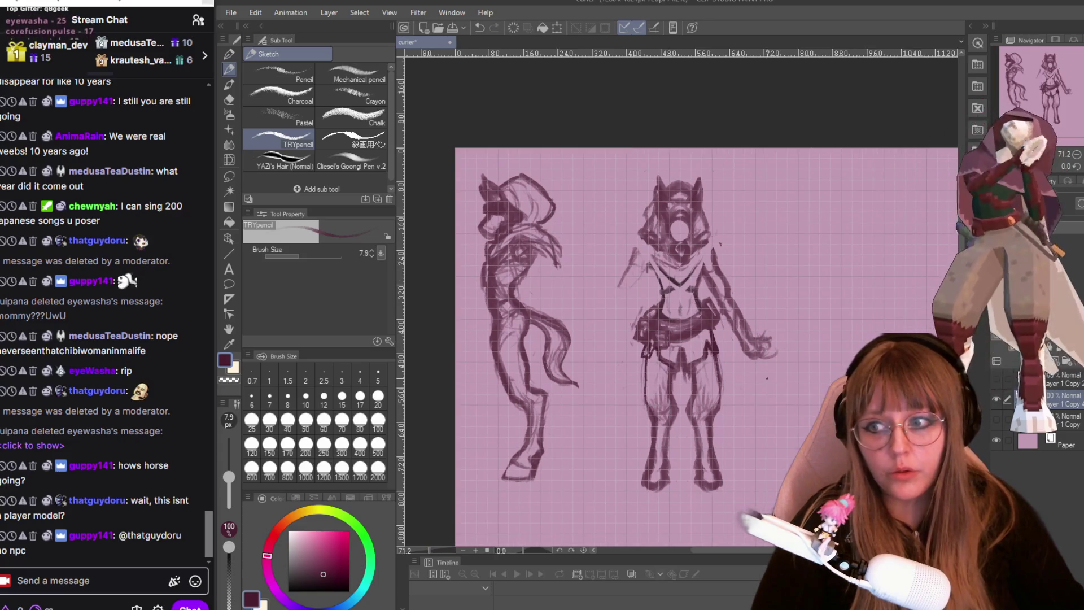
pyautogui.scroll(3, 725, 299)
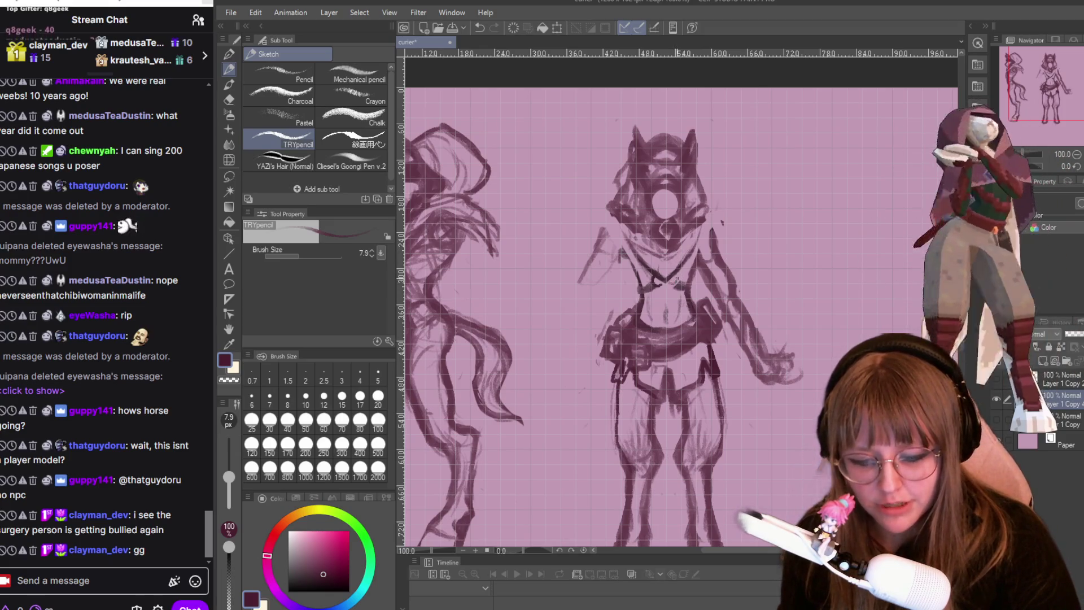
pyautogui.scroll(3, 688, 271)
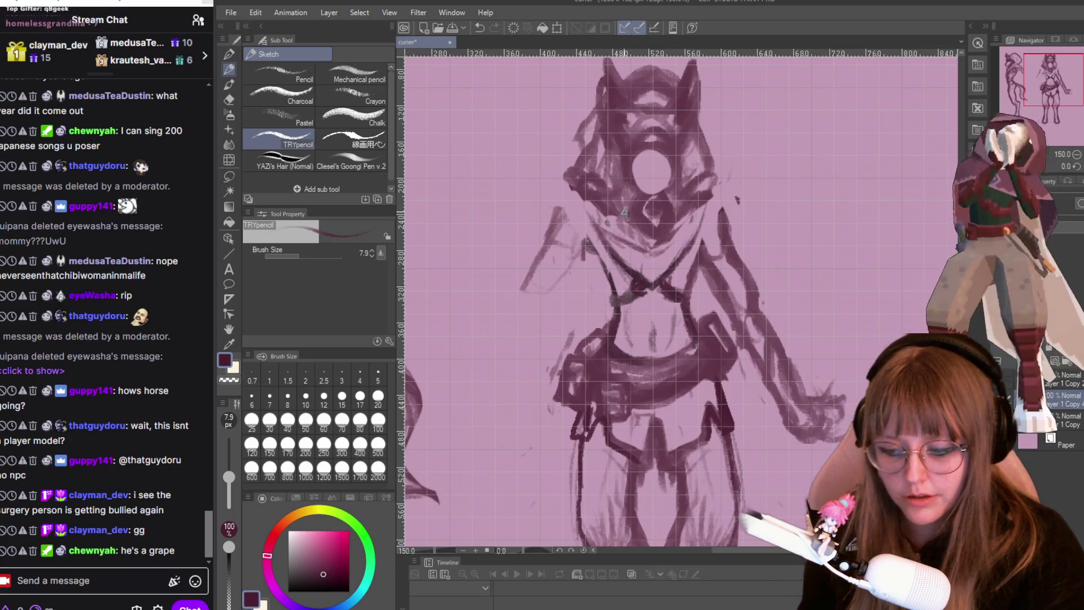
pyautogui.press('e')
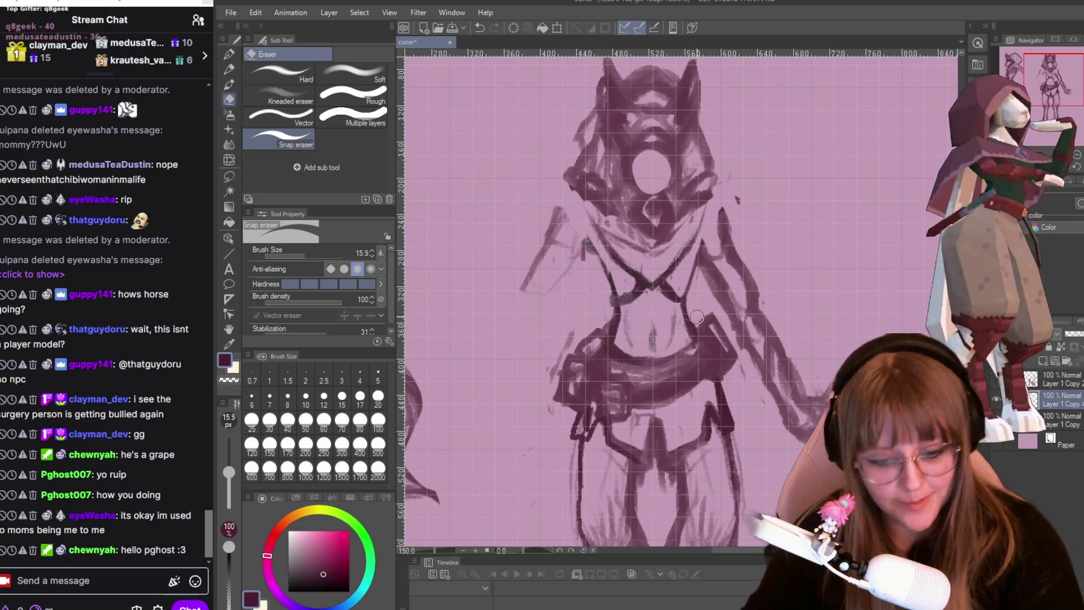
# - Darken a torso line above the belt, lighten the belt's lower edge, and stroke along its curve
pyautogui.press('p')
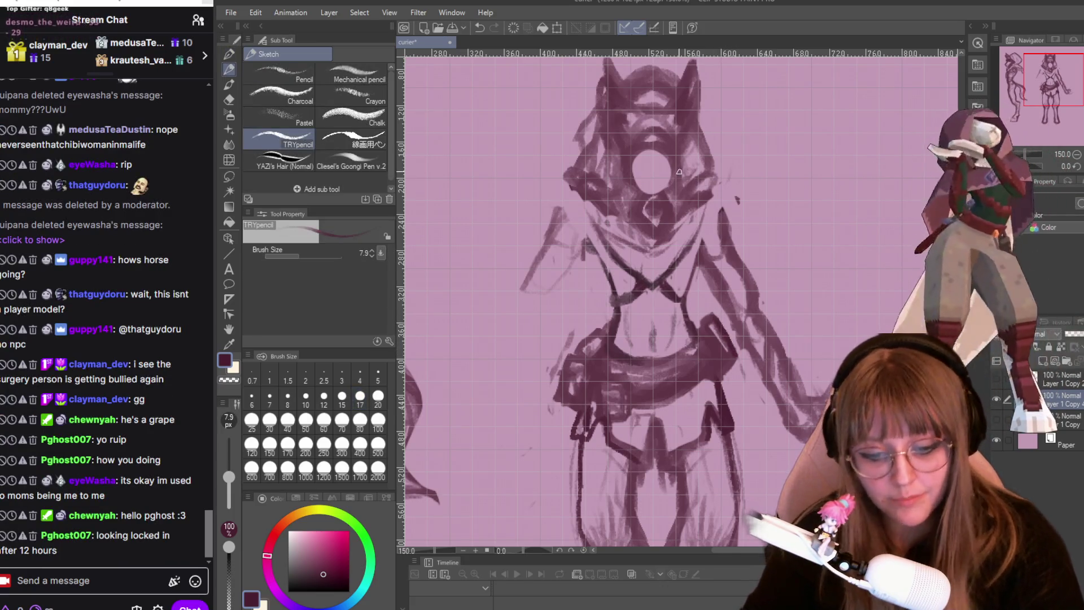
pyautogui.moveTo(706, 320)
pyautogui.mouseDown()
pyautogui.moveTo(713, 350)
pyautogui.moveTo(735, 353)
pyautogui.moveTo(711, 320)
pyautogui.moveTo(728, 356)
pyautogui.mouseUp()
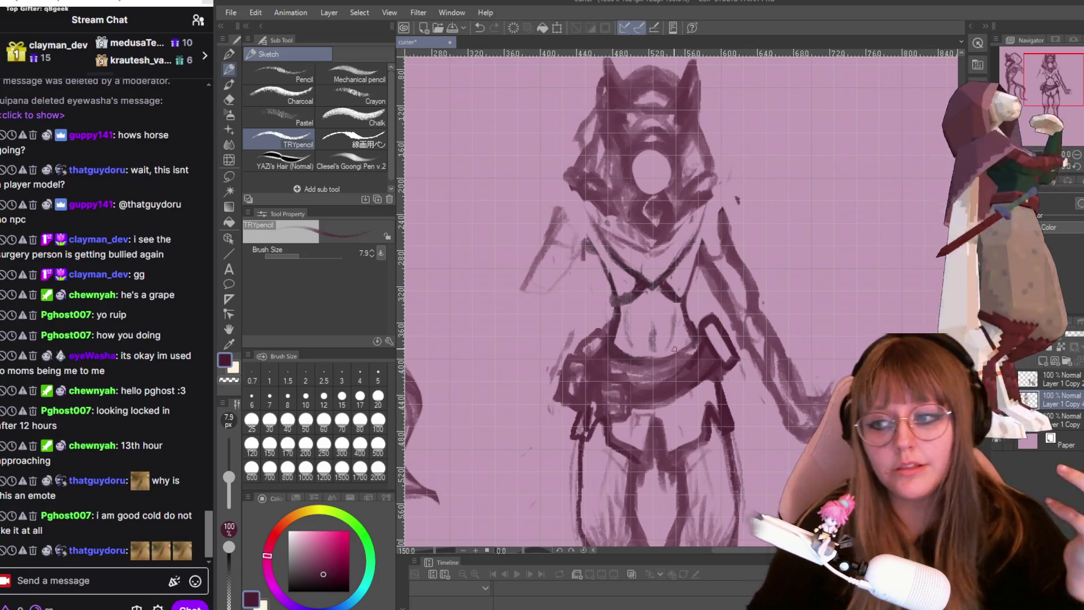
pyautogui.press('e')
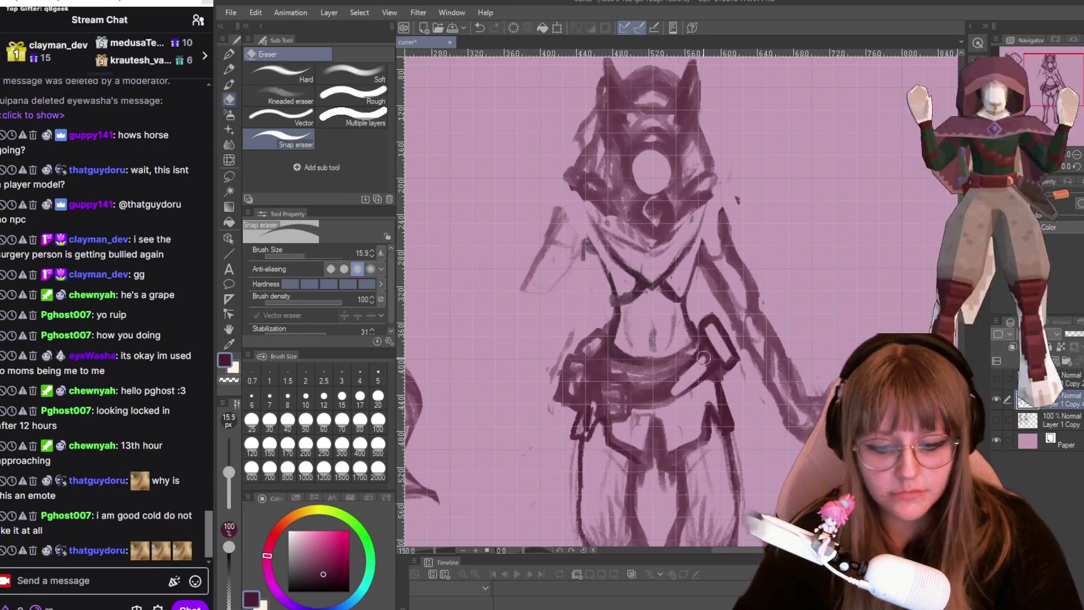
pyautogui.moveTo(638, 400); pyautogui.dragTo(681, 387)
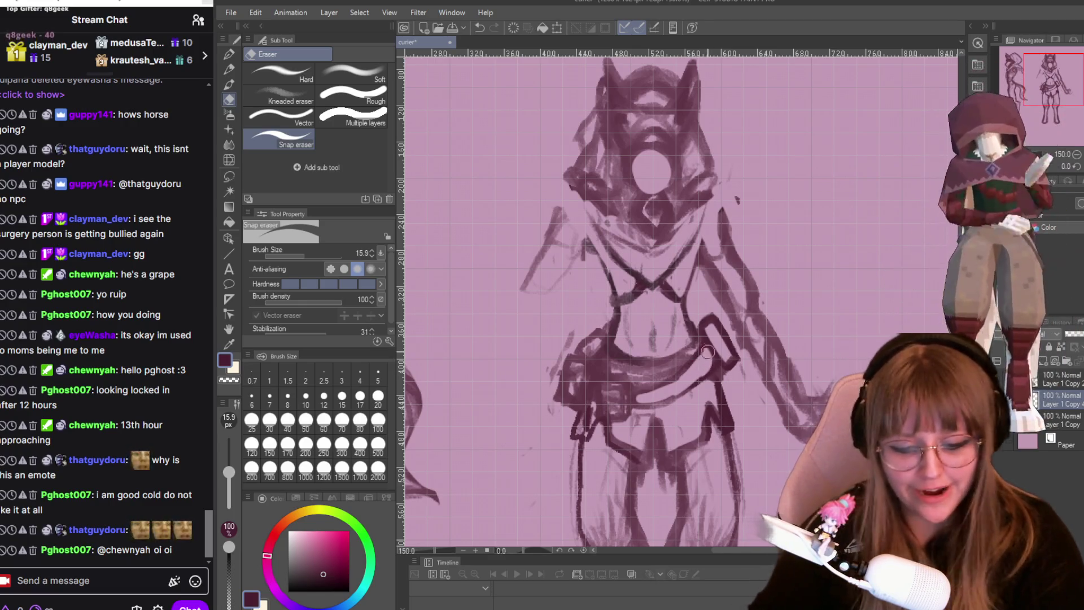
pyautogui.press('p')
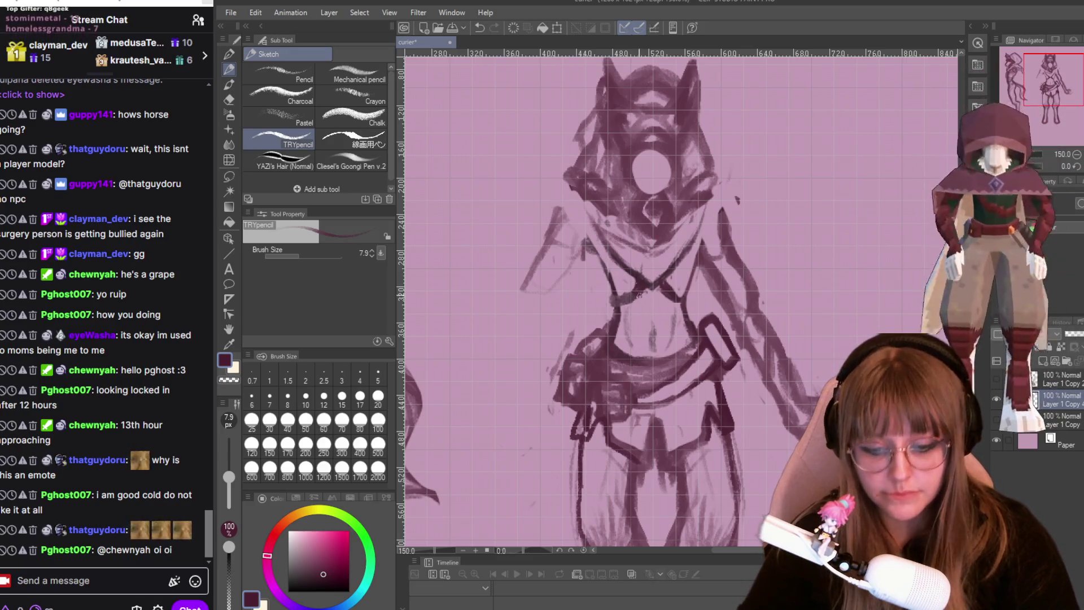
pyautogui.moveTo(642, 362); pyautogui.dragTo(689, 347)
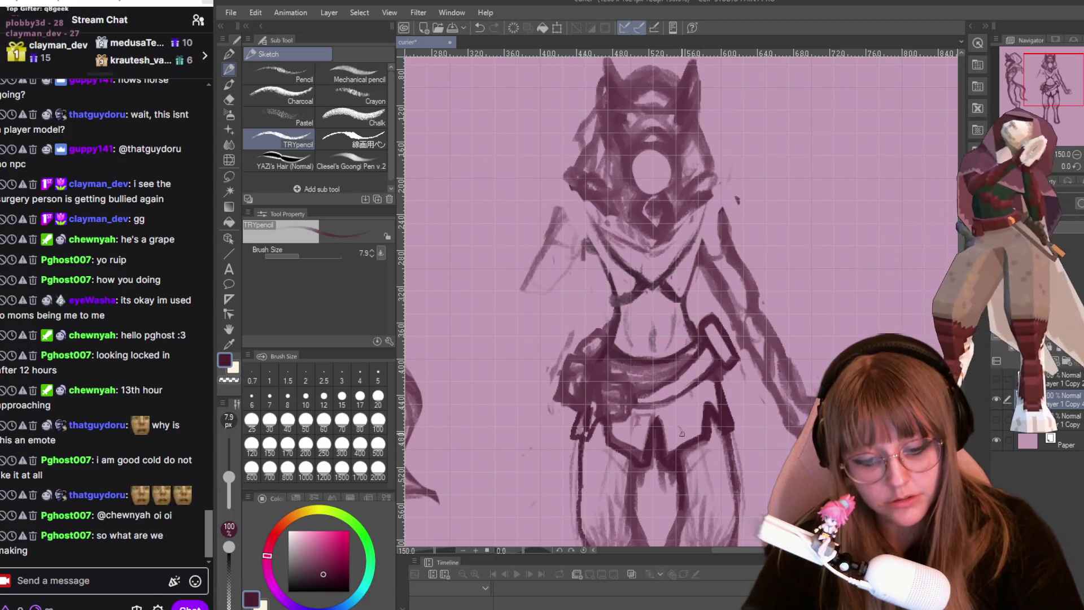
# - Scroll down to the legs and zoom out to about 110% to view the whole front figure
pyautogui.scroll(-5, 627, 299)
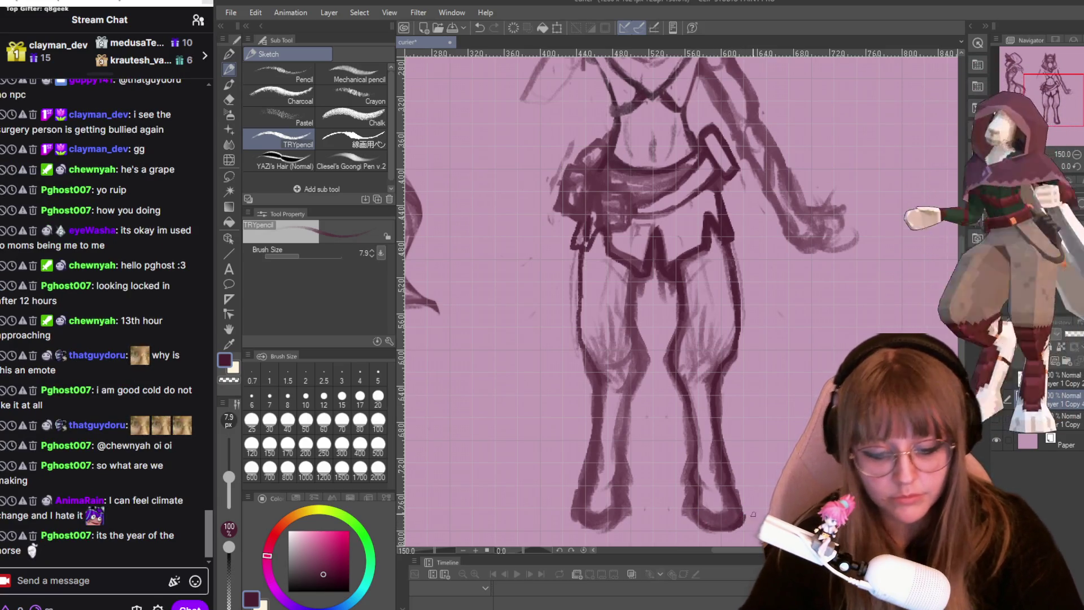
pyautogui.press('e')
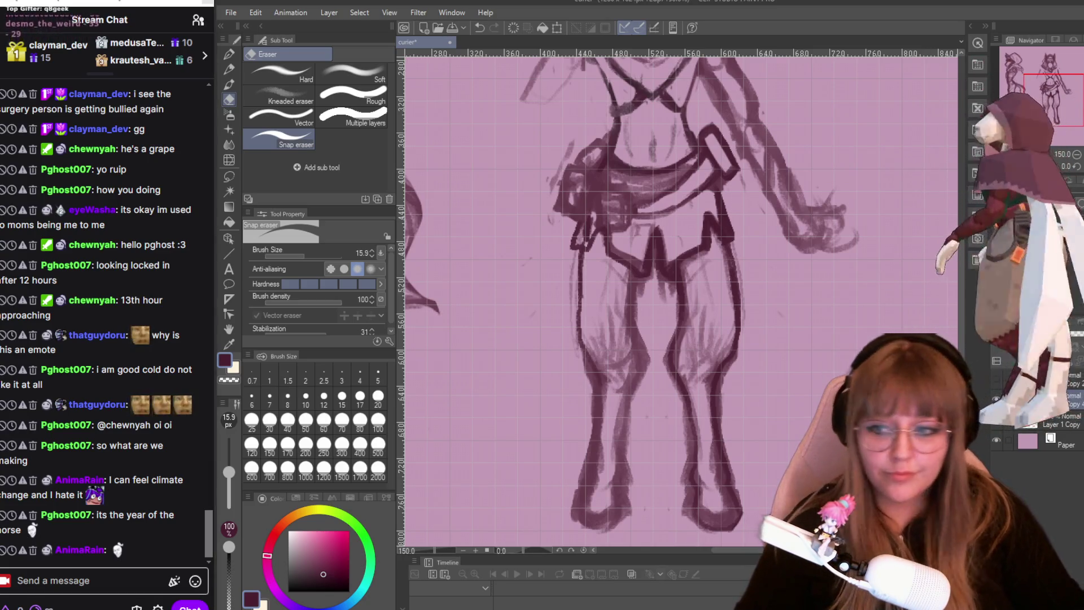
pyautogui.scroll(-3, 742, 326)
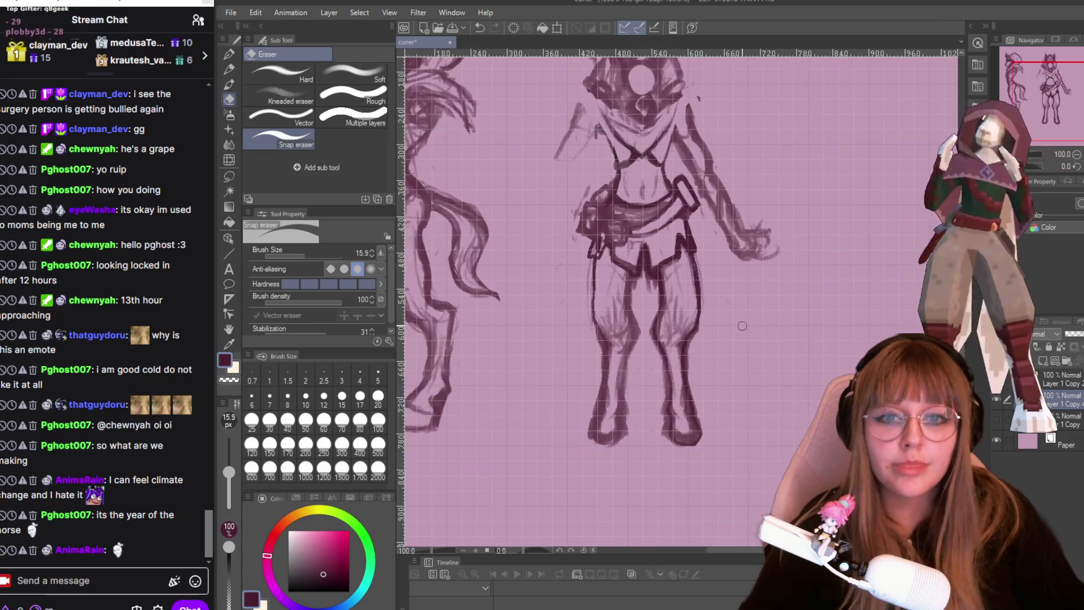
pyautogui.scroll(2, 841, 183)
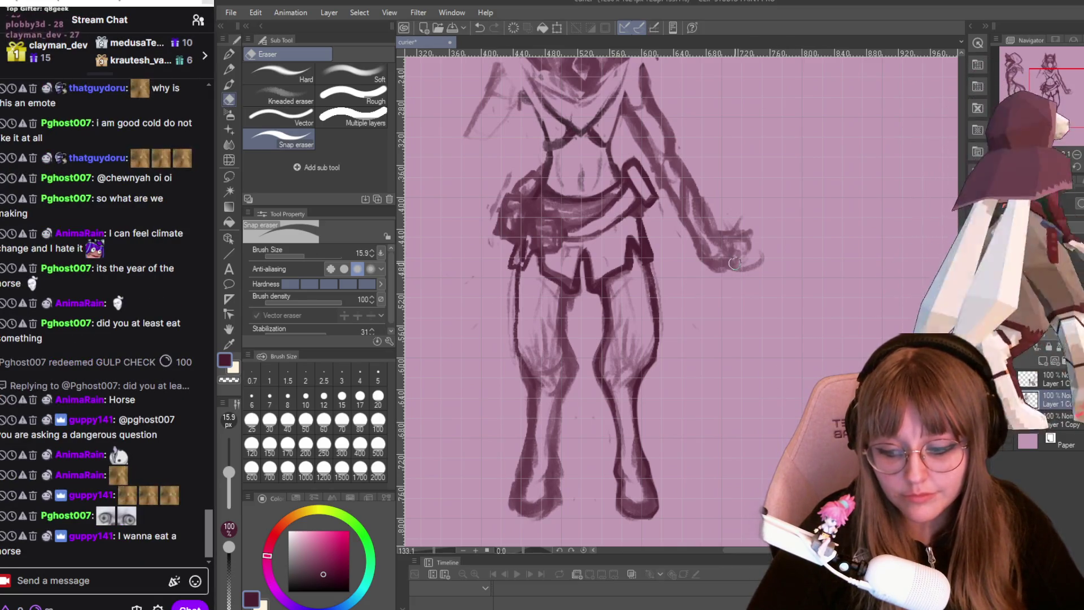
pyautogui.scroll(-3, 734, 263)
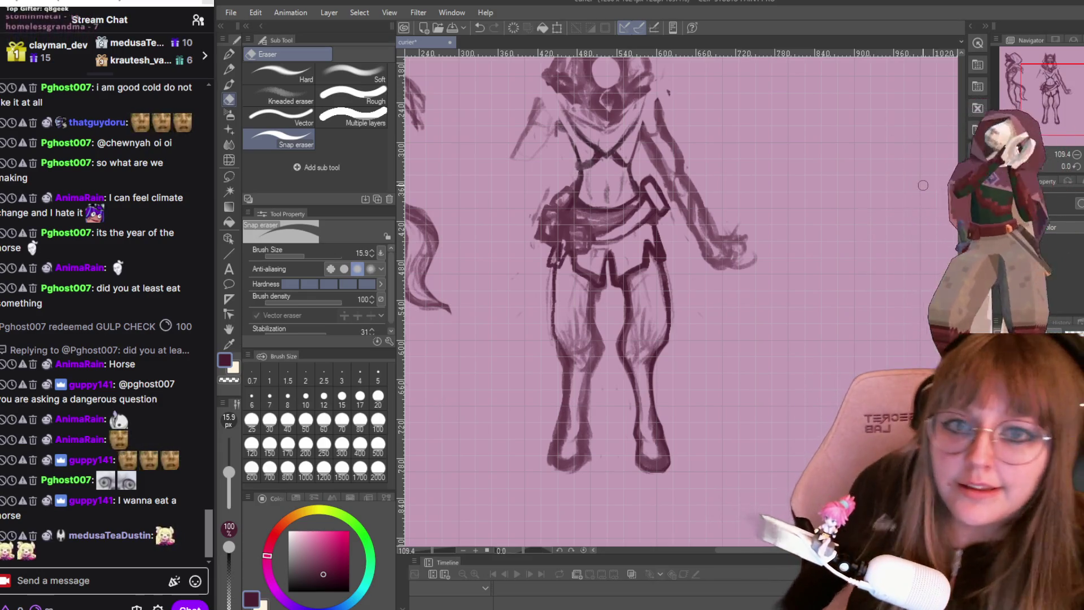
pyautogui.scroll(1, 727, 222)
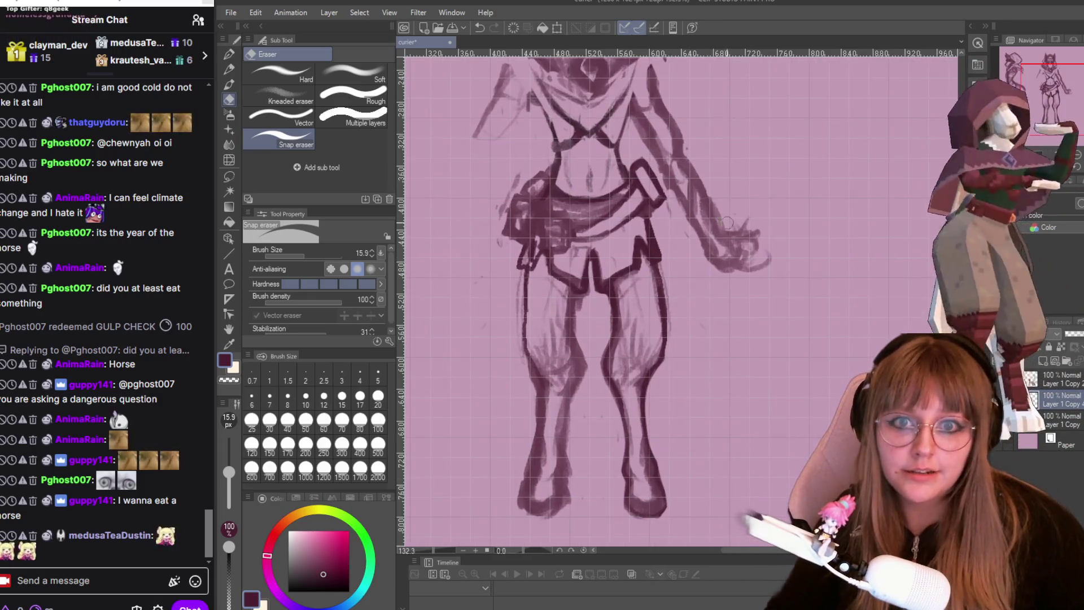
pyautogui.scroll(1, 727, 223)
pyautogui.scroll(1, 683, 192)
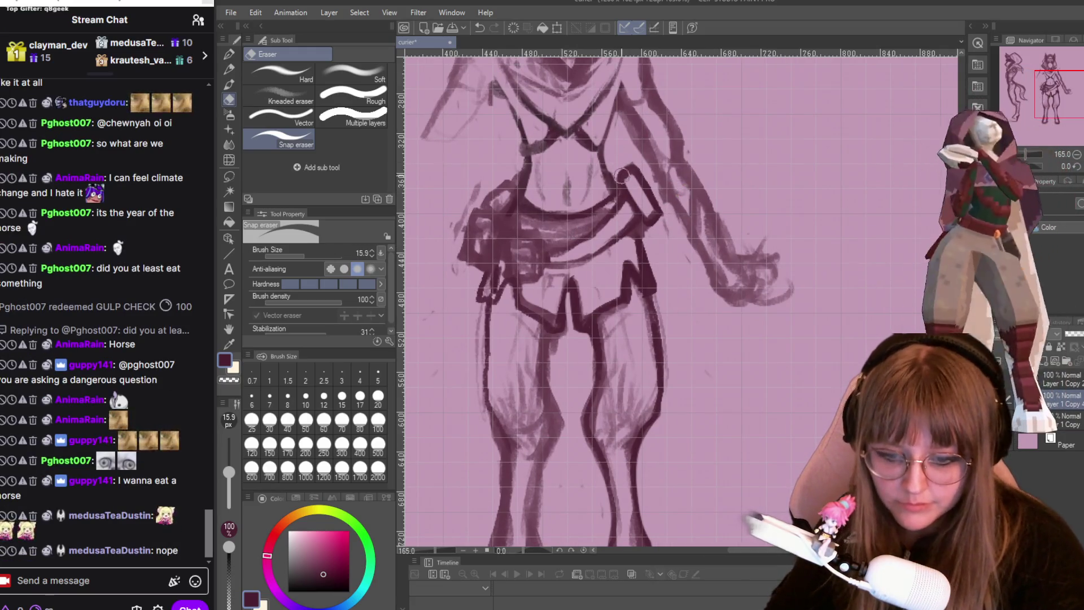
pyautogui.press('p')
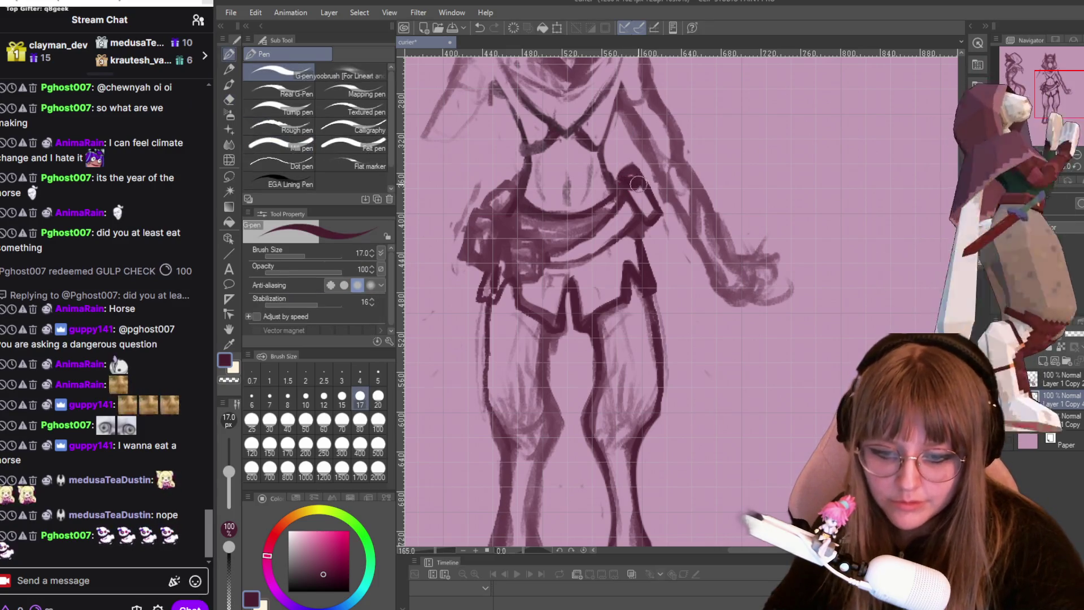
pyautogui.press('e')
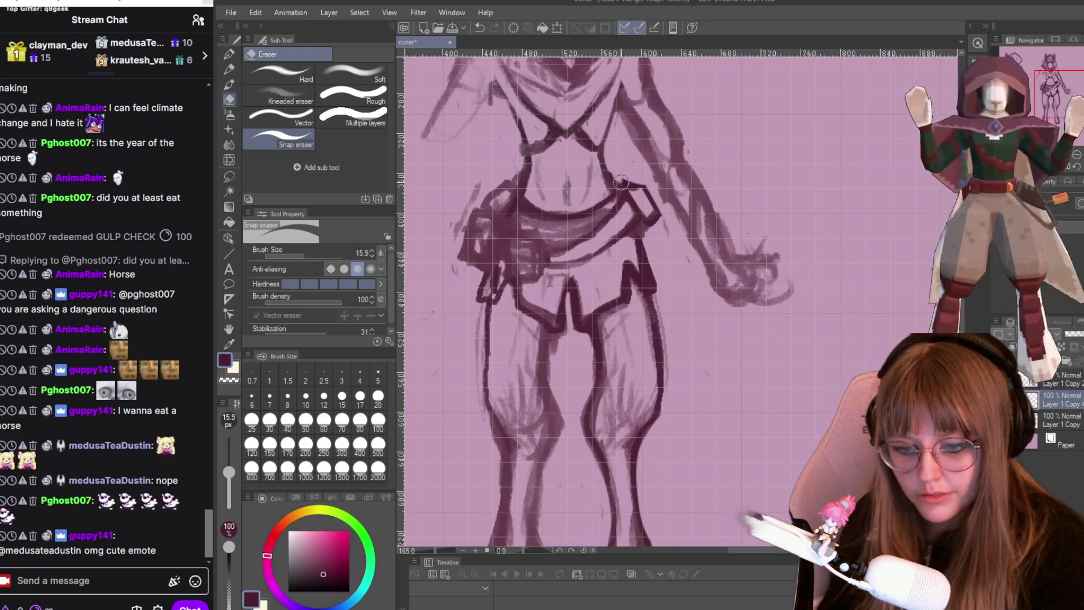
pyautogui.press('p')
pyautogui.press('p')
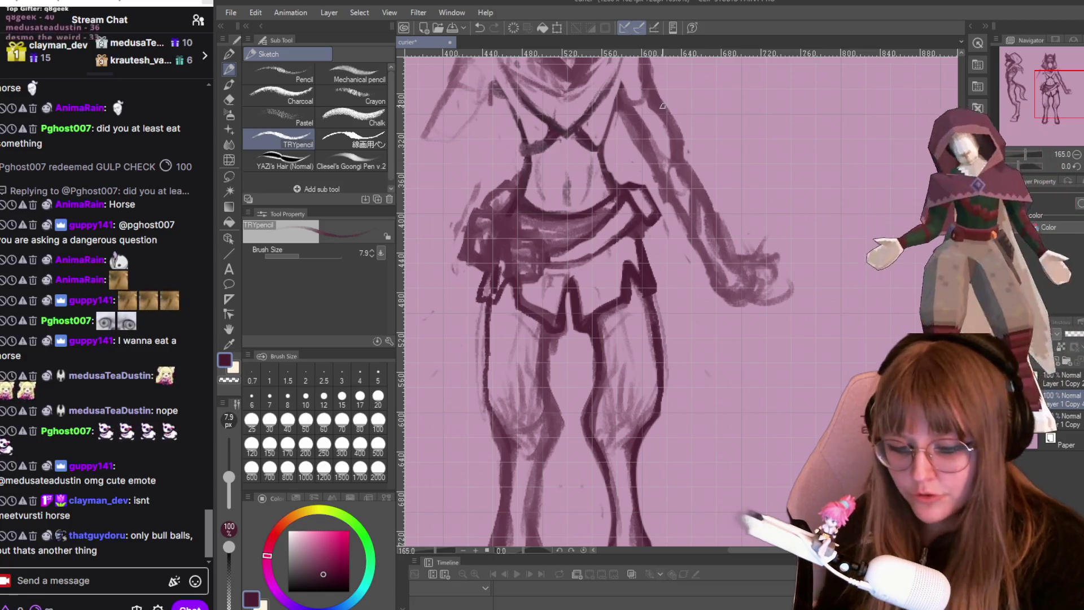
pyautogui.press('e')
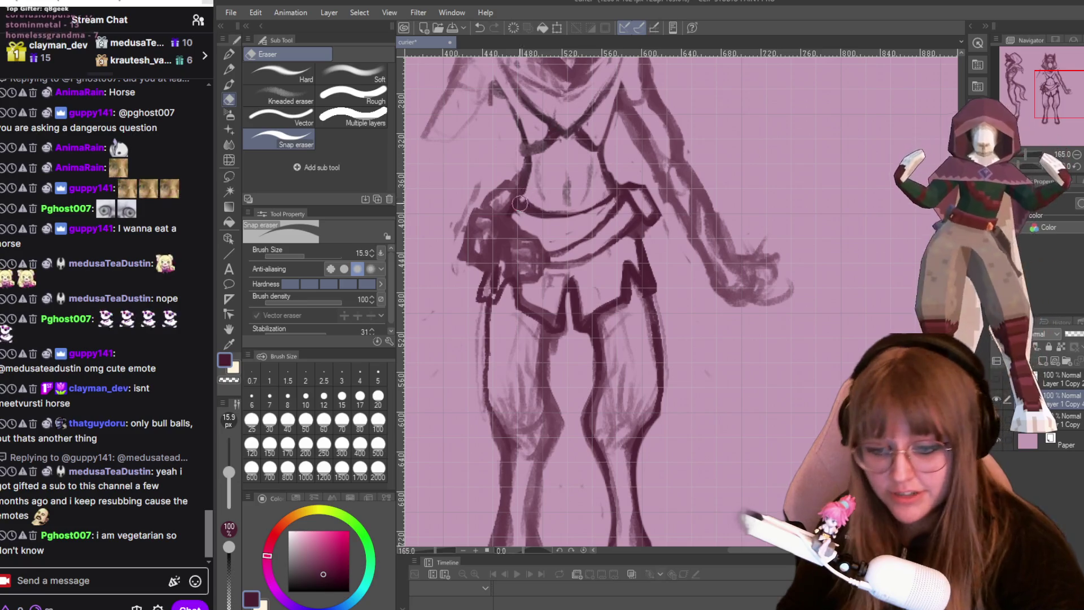
pyautogui.moveTo(524, 214); pyautogui.dragTo(561, 218)
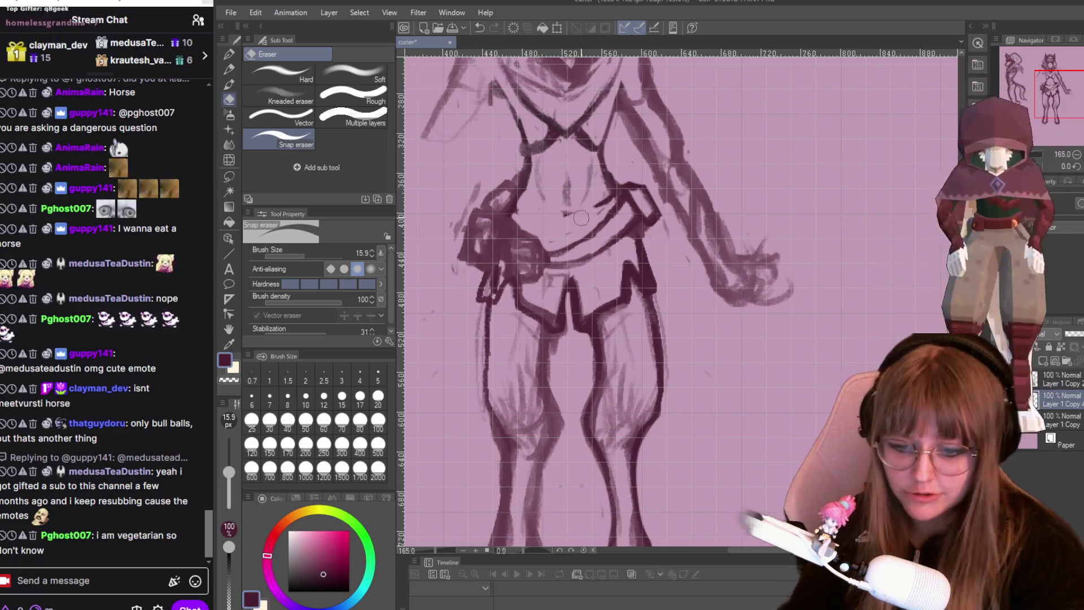
# - Draw a new belt line across the belly and lighten the faint strokes over it
pyautogui.press('p')
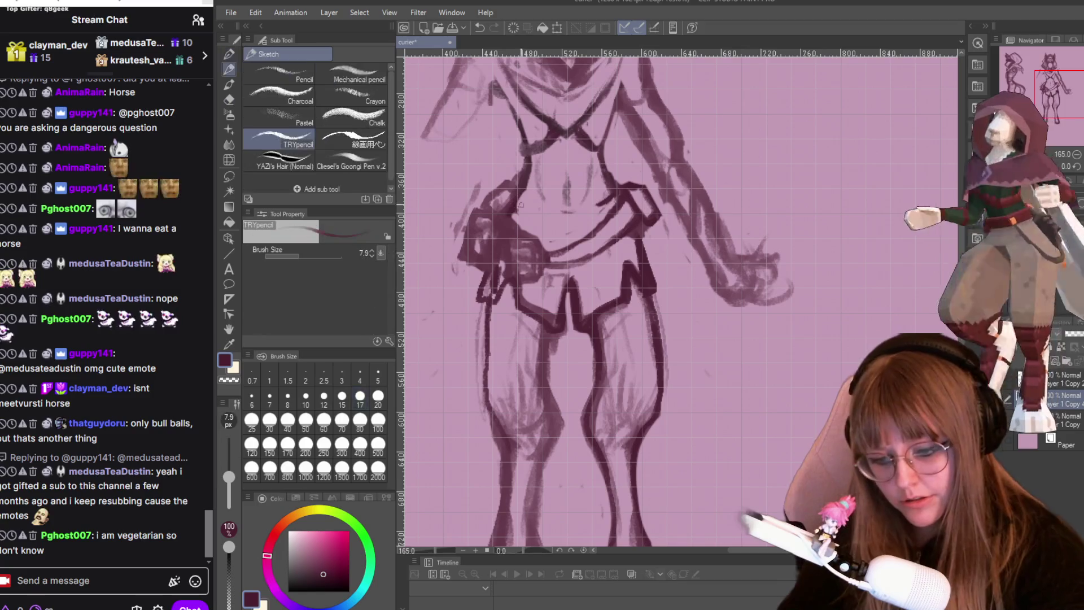
pyautogui.moveTo(513, 216); pyautogui.dragTo(571, 214)
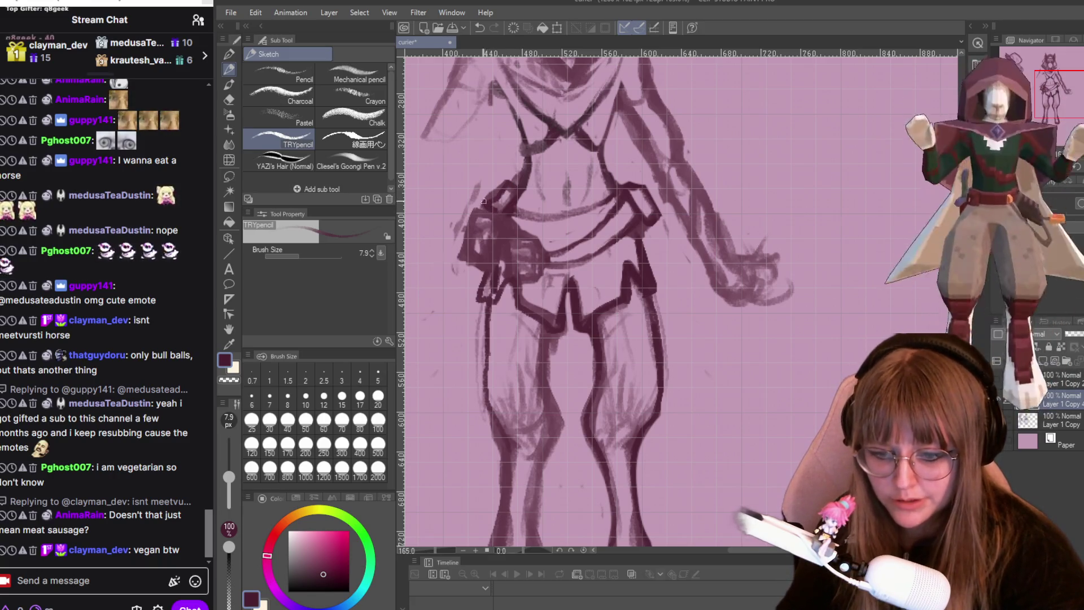
pyautogui.press('e')
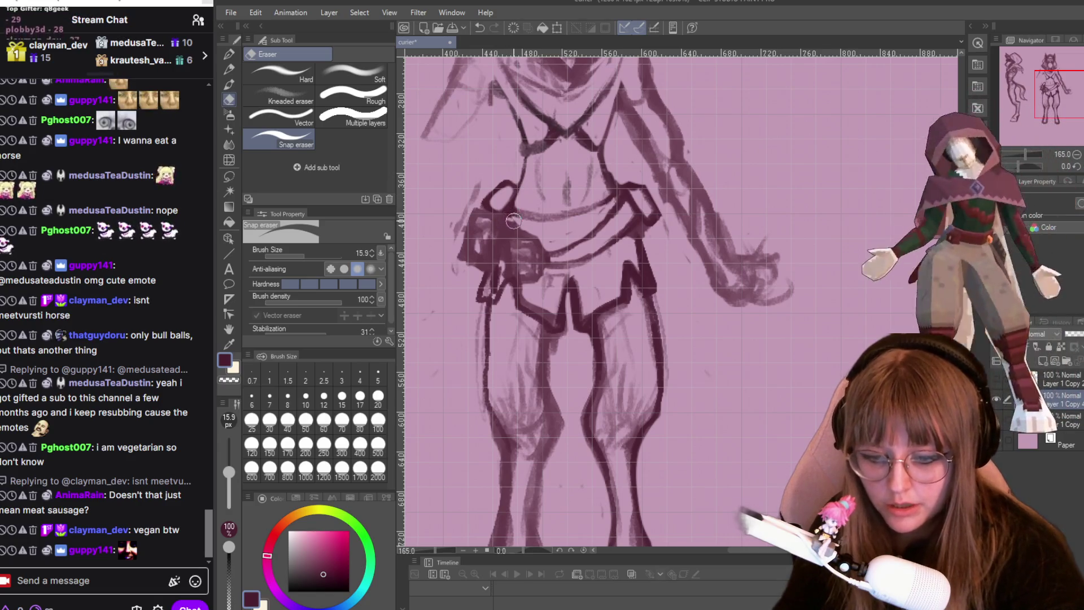
pyautogui.moveTo(524, 233); pyautogui.dragTo(573, 271)
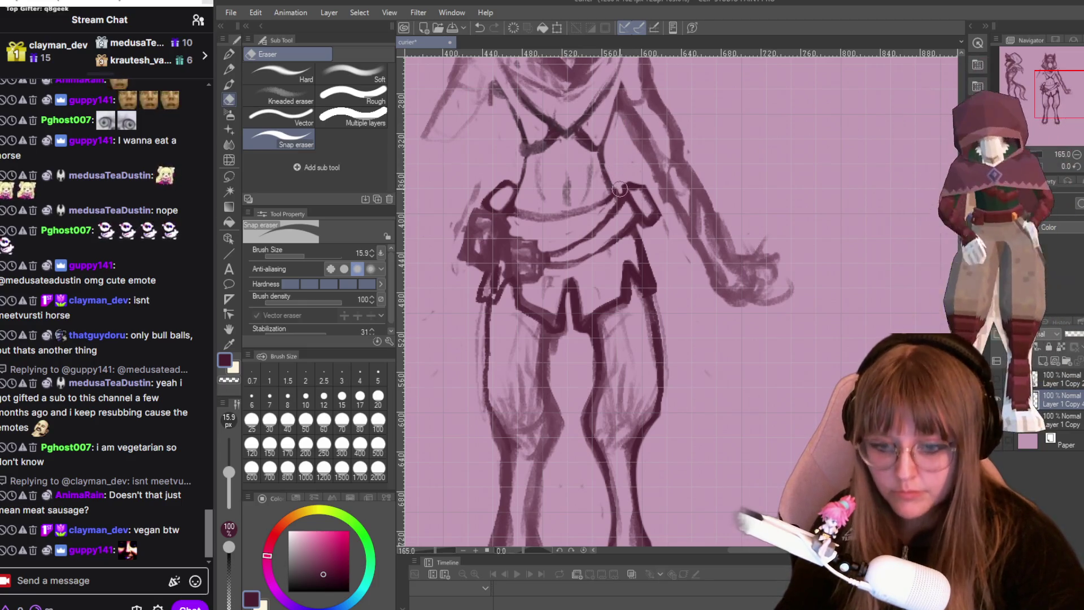
# - Clean stray strokes along the figure's left edge, left leg and around the hip pouch
pyautogui.moveTo(477, 175)
pyautogui.mouseDown()
pyautogui.moveTo(449, 240)
pyautogui.moveTo(451, 280)
pyautogui.mouseUp()
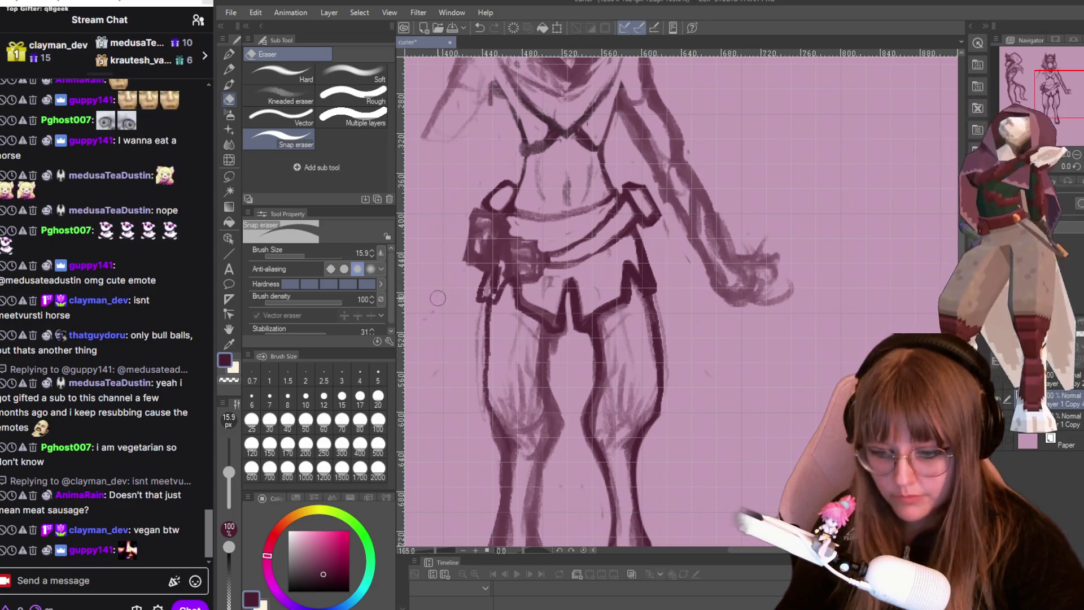
pyautogui.moveTo(479, 319); pyautogui.dragTo(477, 522)
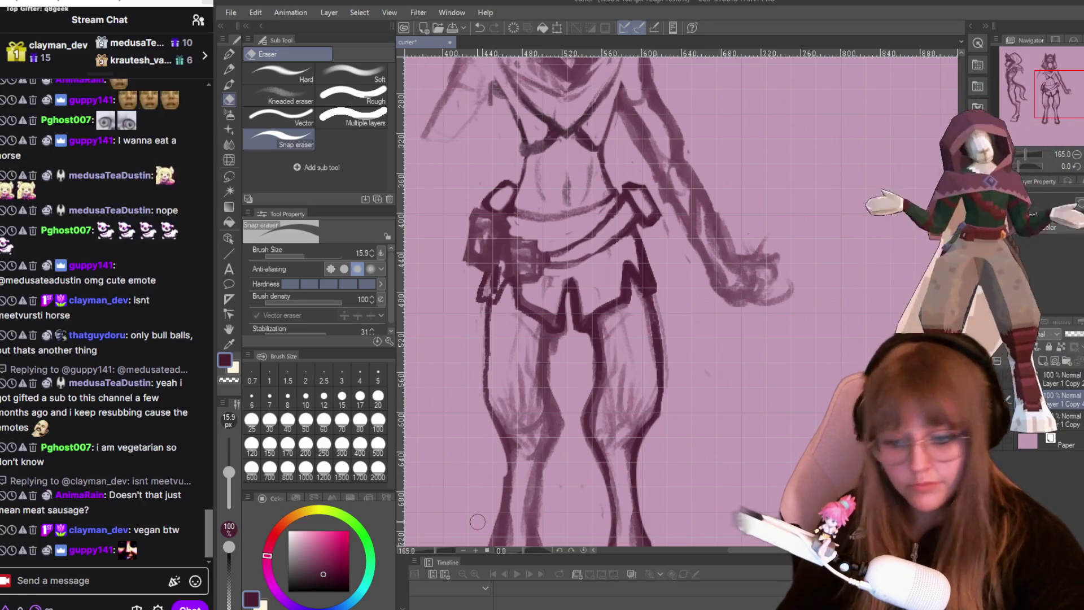
pyautogui.moveTo(494, 281)
pyautogui.mouseDown()
pyautogui.moveTo(489, 289)
pyautogui.moveTo(503, 229)
pyautogui.moveTo(511, 268)
pyautogui.moveTo(523, 267)
pyautogui.mouseUp()
pyautogui.press('p')
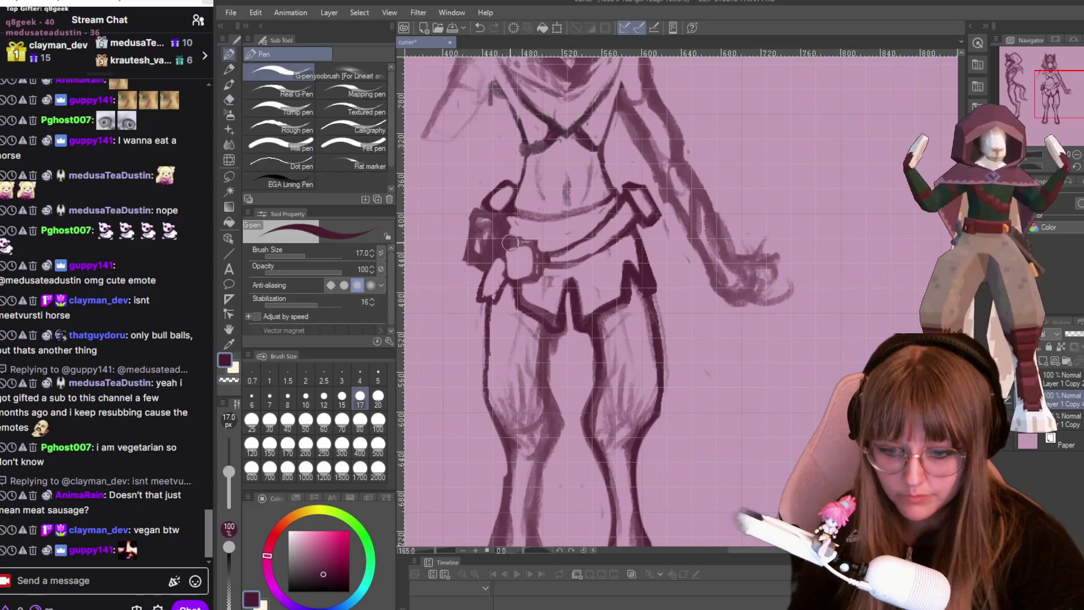